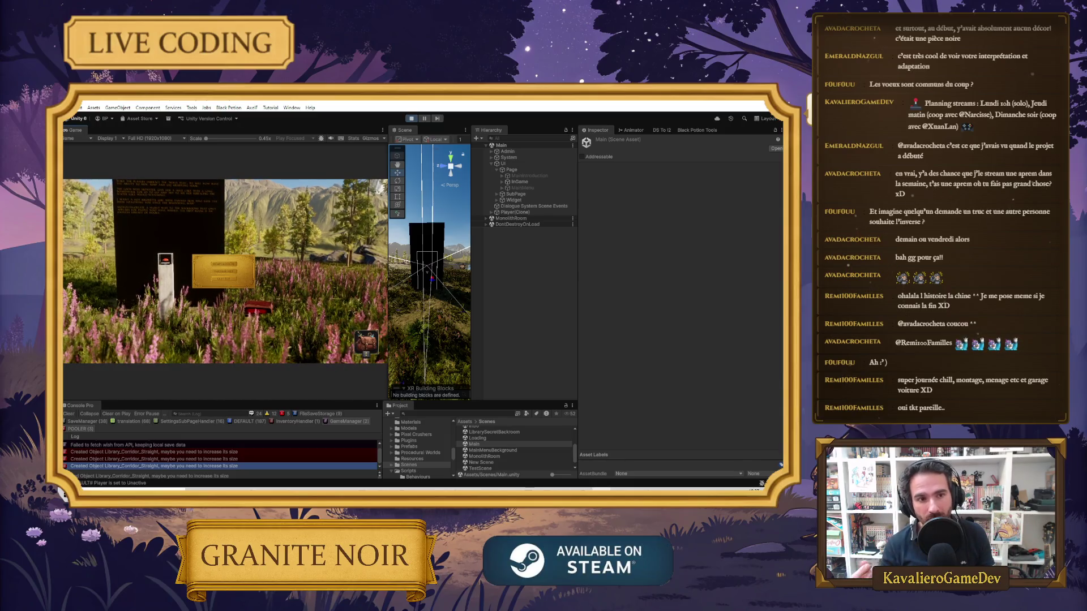
# Dismiss the pause menu with Escape to resume play in front of the monolith
pyautogui.press('Escape')
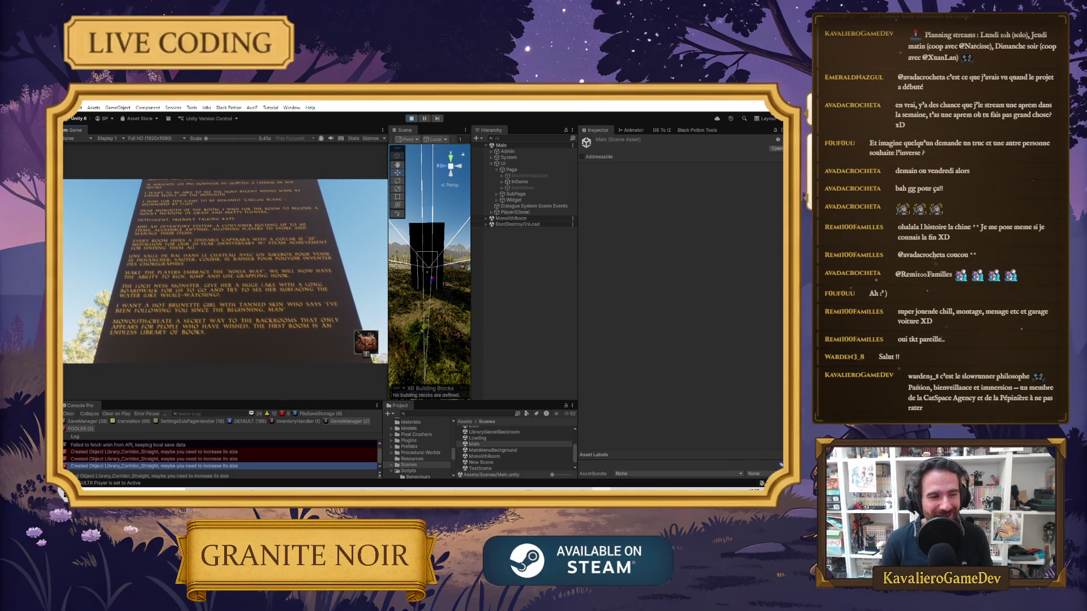
# Walk the player backward from the monolith, then bring up the pause menu
pyautogui.press('s')
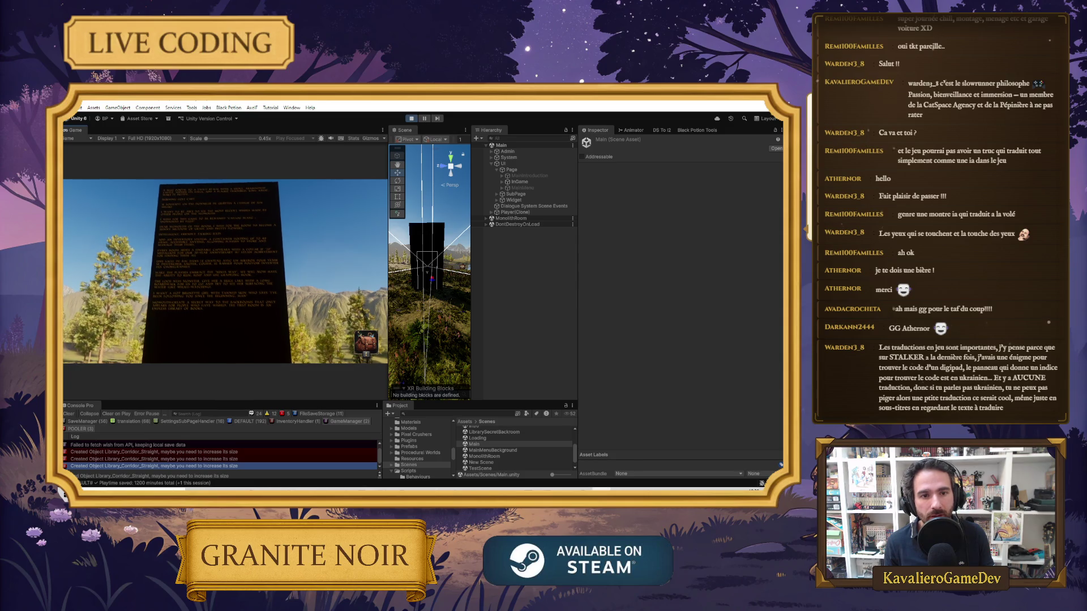
pyautogui.press('Escape')
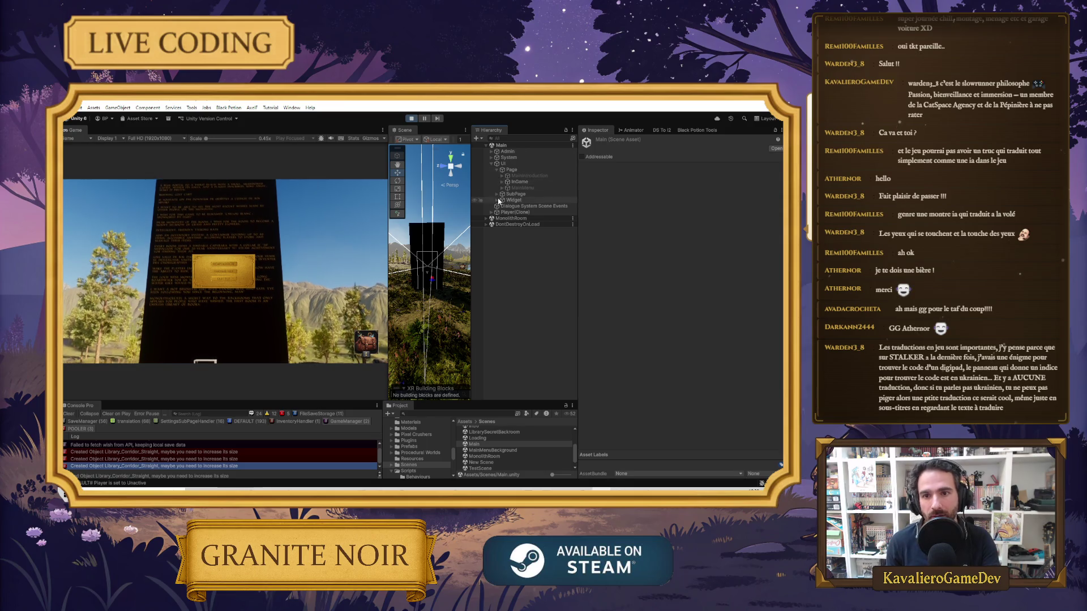
# Expand SubPage in the Hierarchy and view the Paramètres settings panel with its language flags
pyautogui.click(498, 194)
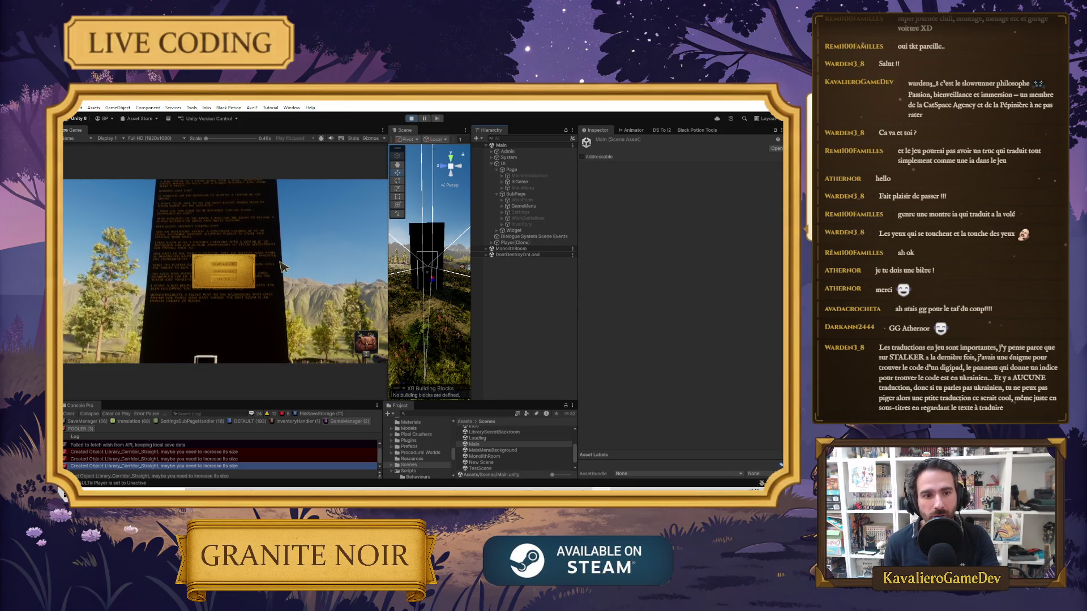
pyautogui.click(223, 264)
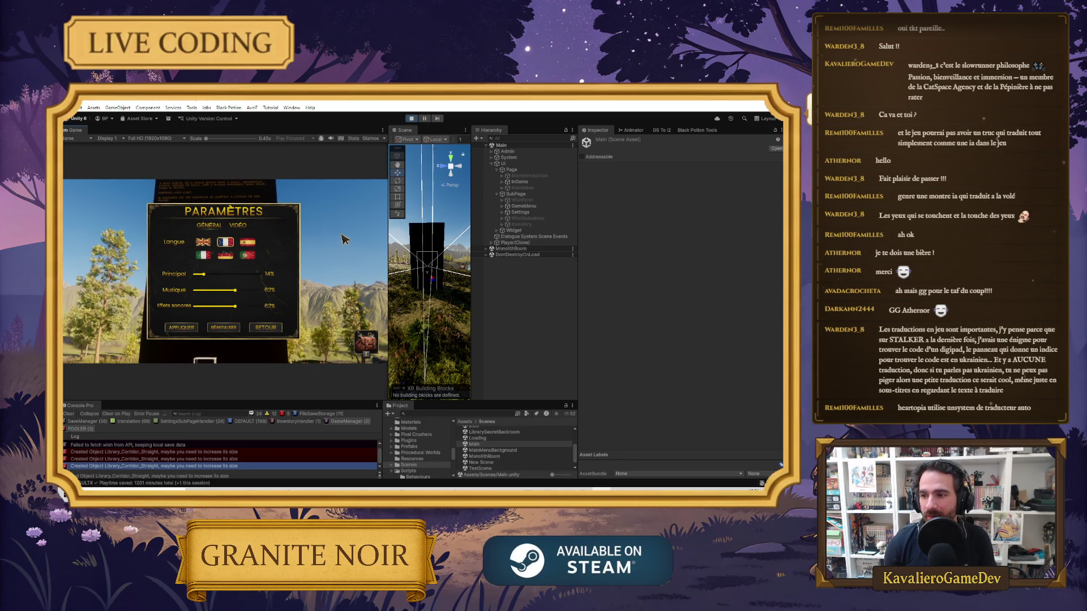
pyautogui.press('Escape')
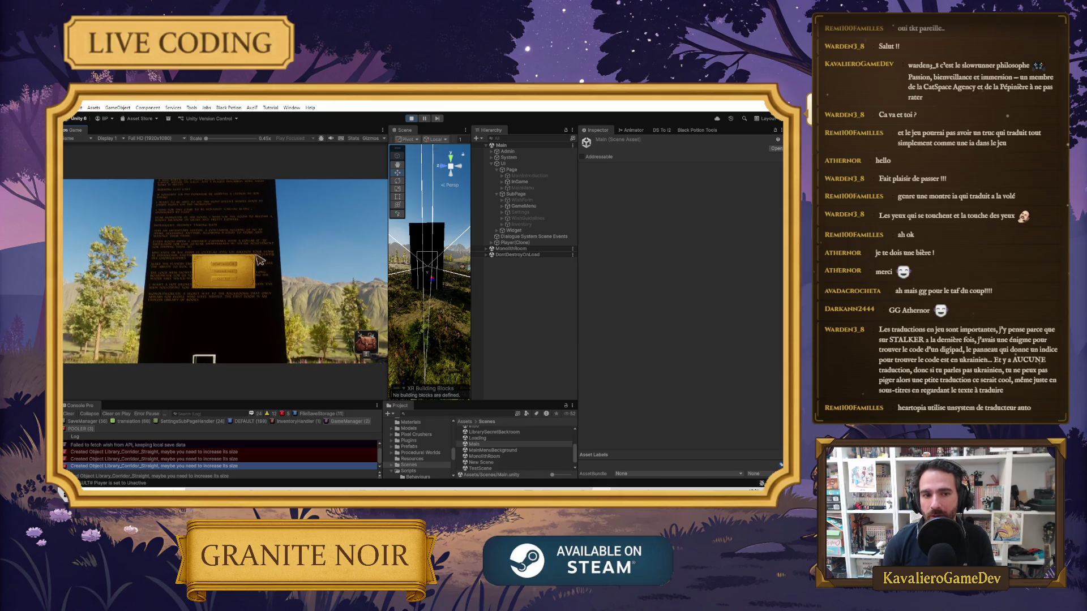
# Resume the game, pause it again, and stop Play mode
pyautogui.click(248, 264)
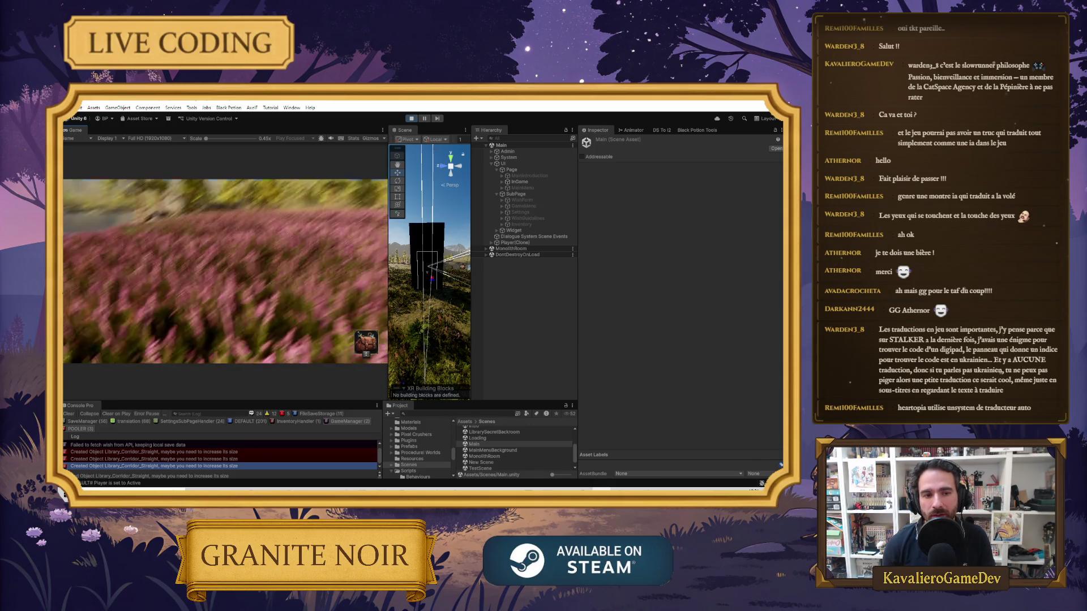
pyautogui.press('Escape')
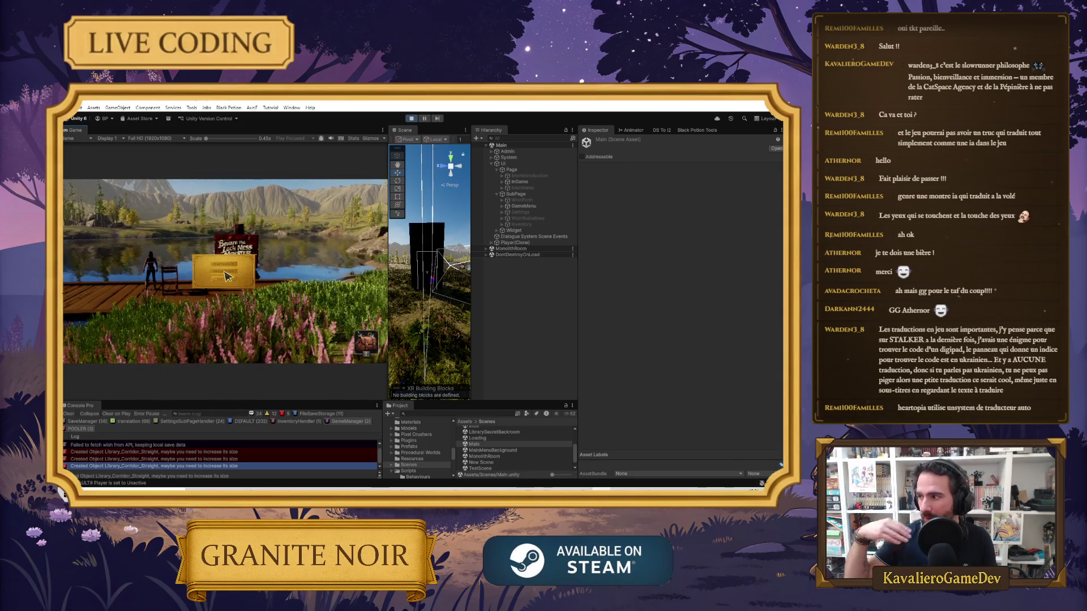
pyautogui.click(411, 119)
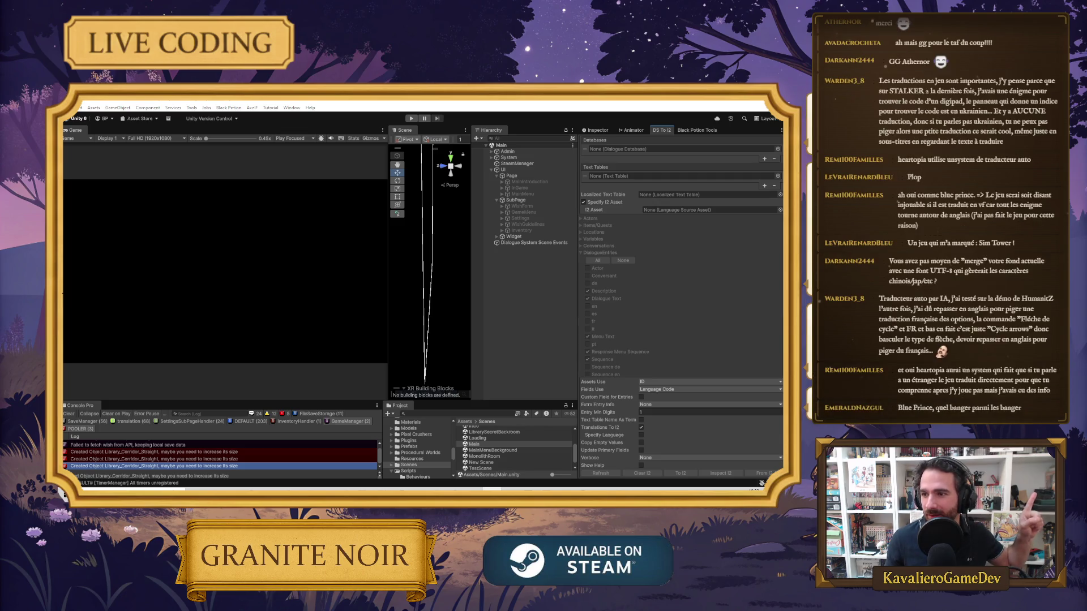
# Switch over to the Steam store
pyautogui.click(437, 489)
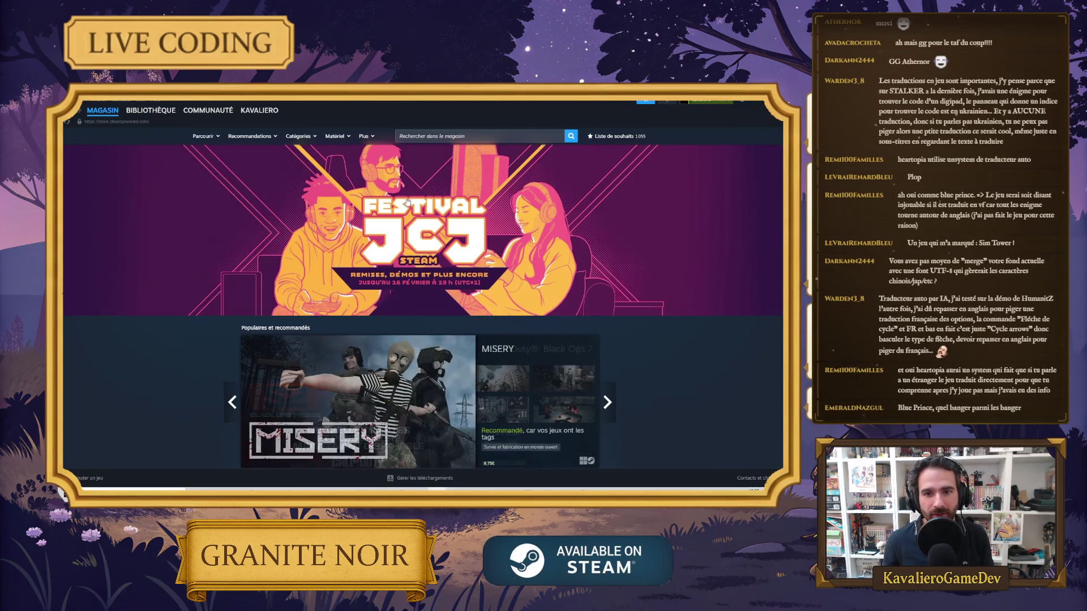
# Search the Steam store for 'sim tower', show the full results, then return to Unity
pyautogui.click(453, 135)
pyautogui.write('si')
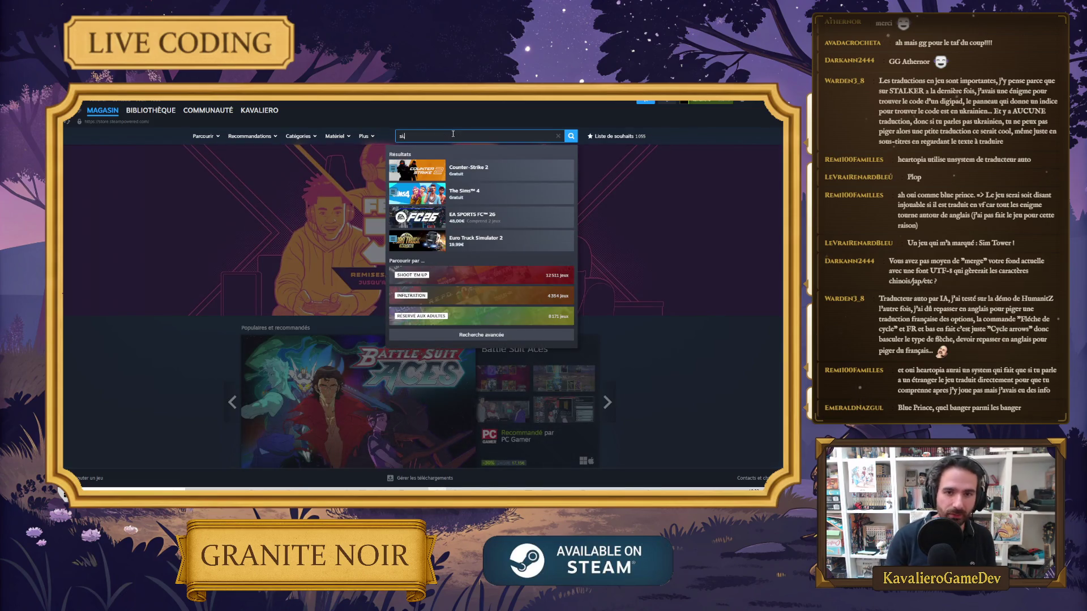
pyautogui.write('m tower')
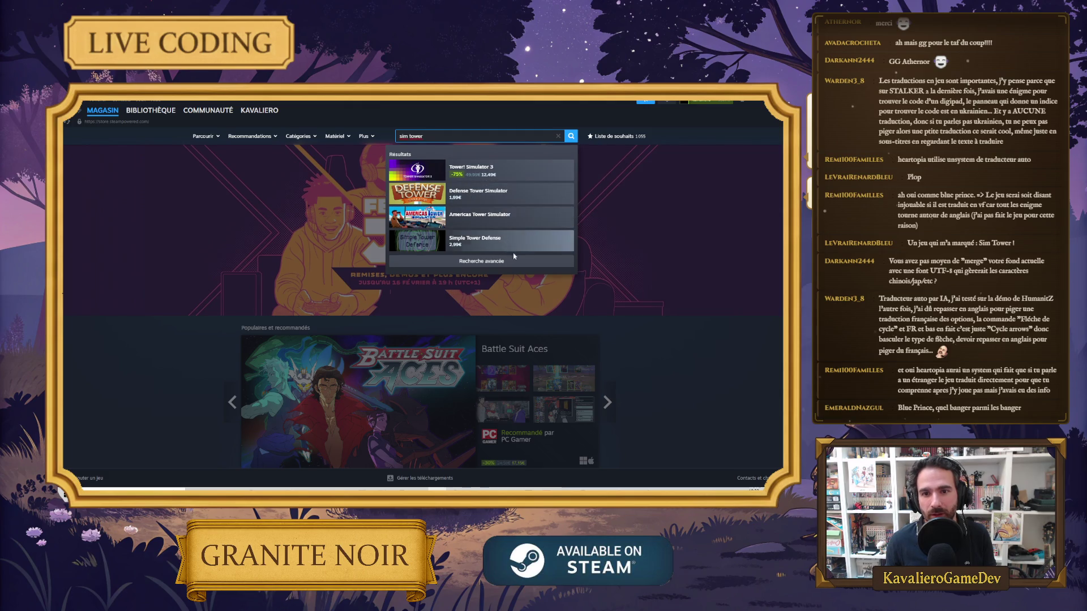
pyautogui.click(485, 137)
pyautogui.press('Return')
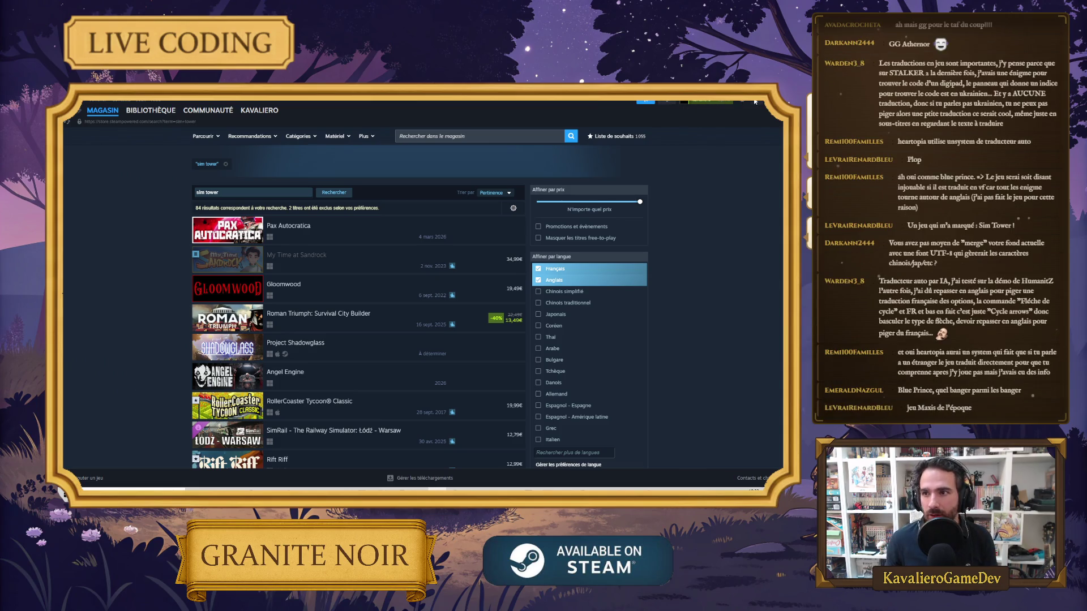
pyautogui.hotkey('alt', 'Tab')
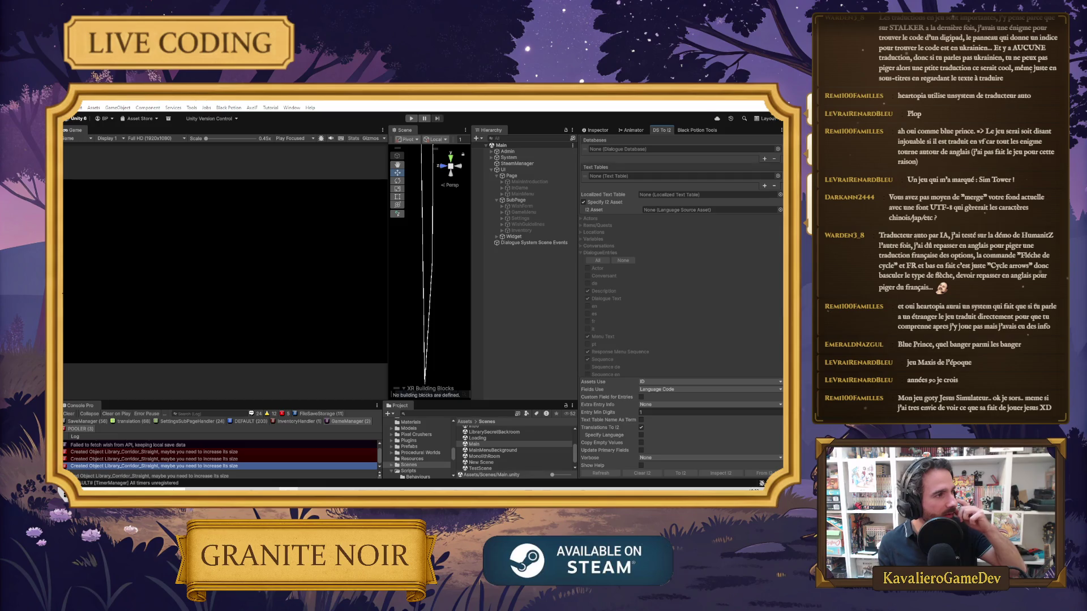
# Scroll through the SimTower Google results, then move the browser aside to reveal Unity
pyautogui.moveTo(305, 150); pyautogui.dragTo(316, 128)
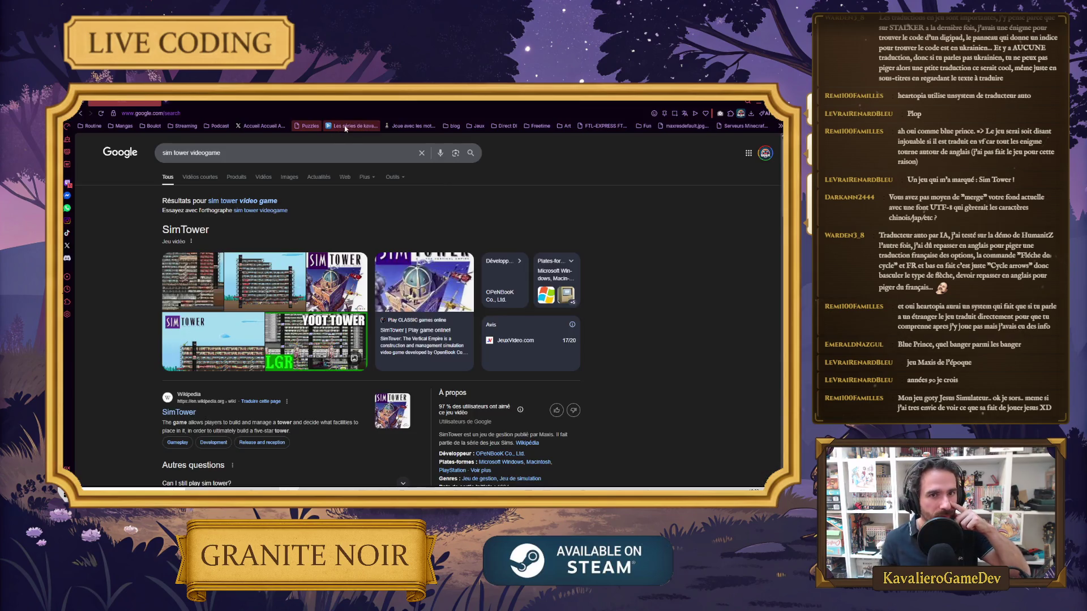
pyautogui.scroll(-2, 356, 283)
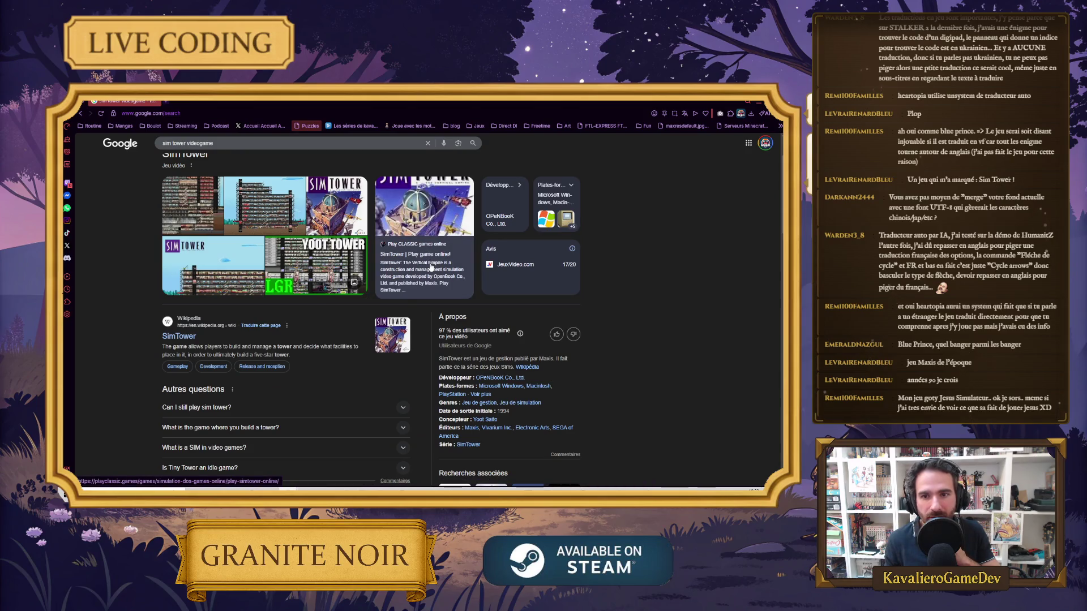
pyautogui.scroll(-2, 164, 348)
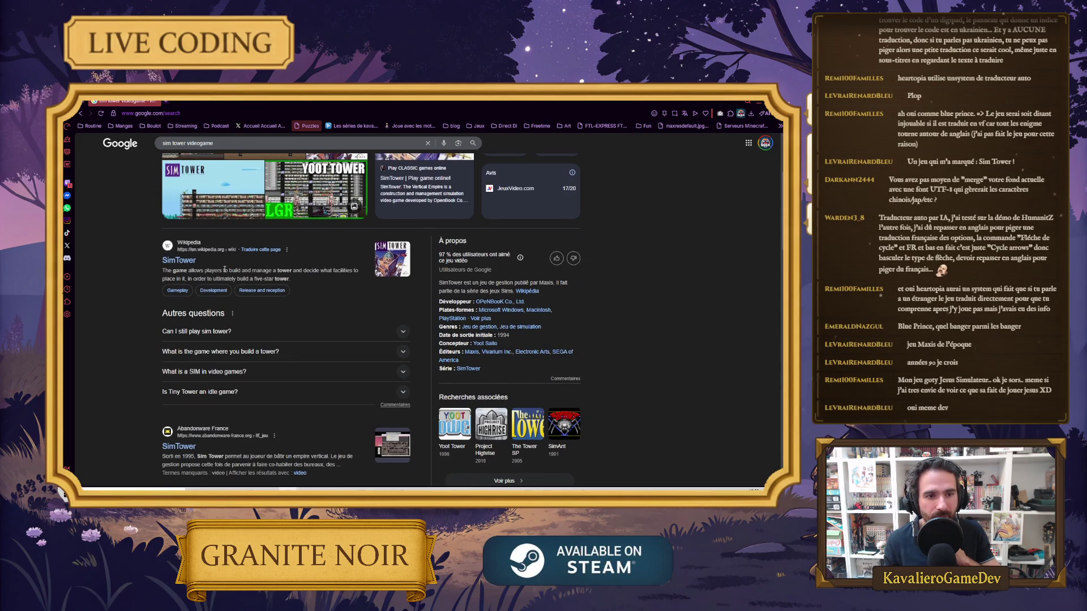
pyautogui.scroll(-5, 244, 273)
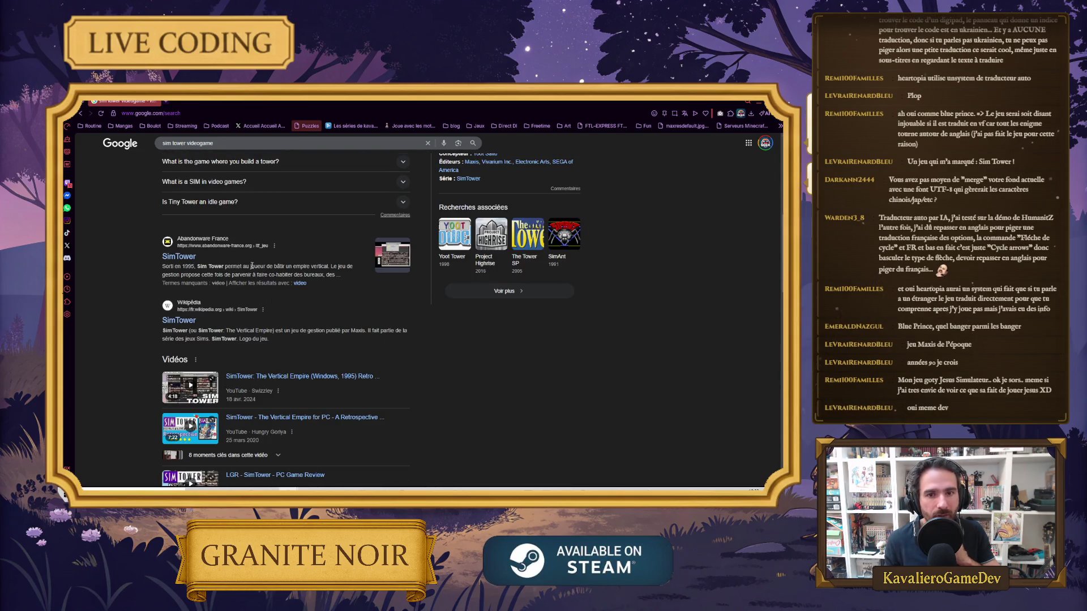
pyautogui.scroll(1, 209, 277)
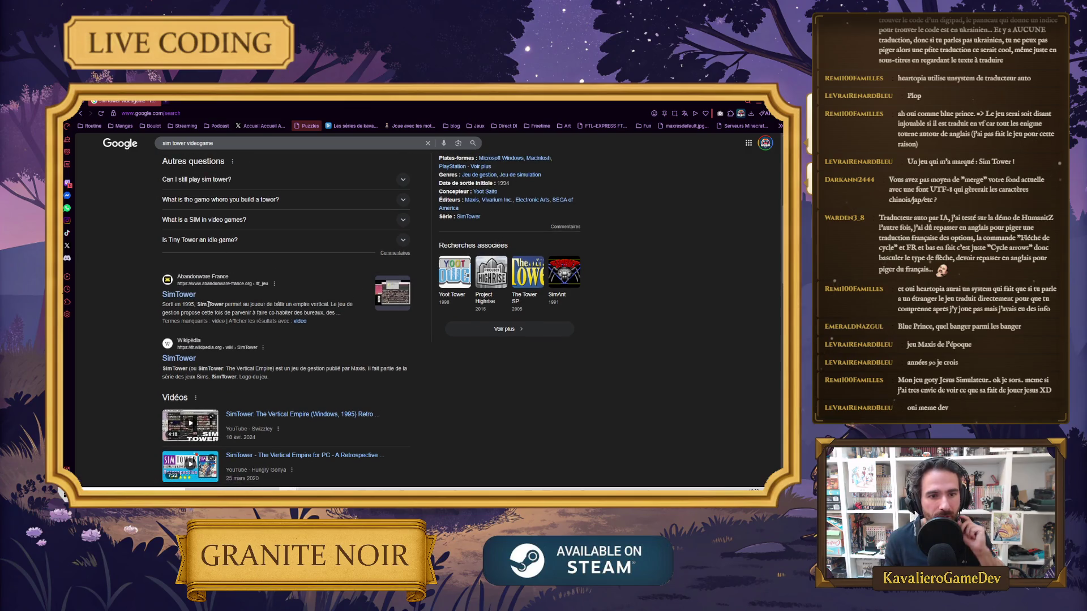
pyautogui.moveTo(396, 102); pyautogui.dragTo(0, 136)
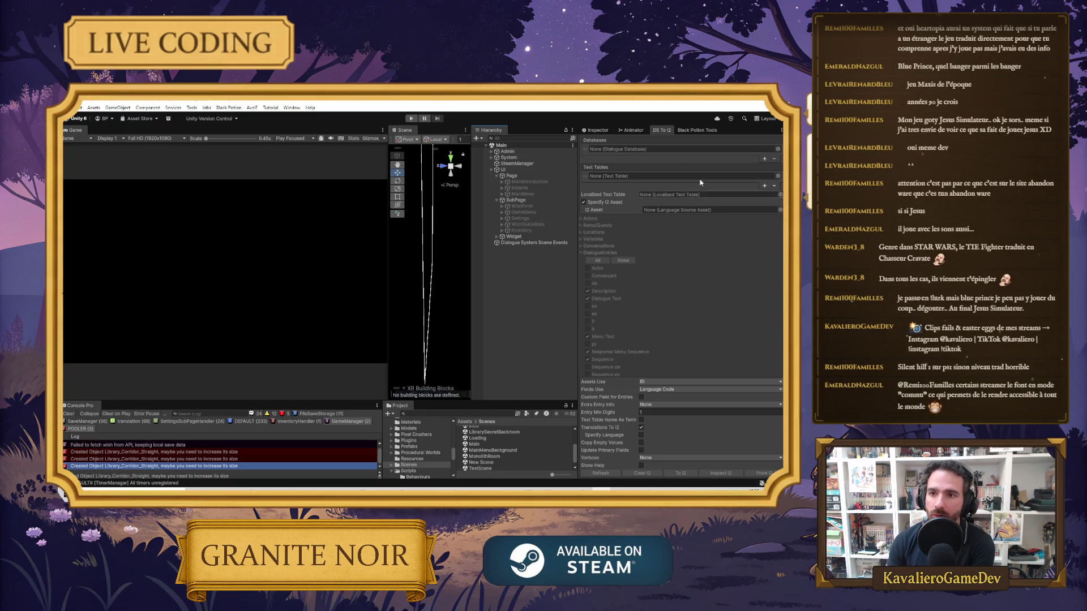
# Assign Dialogue Database and I2Languages in DS To I2, then select I2Languages in Project
pyautogui.click(778, 149)
pyautogui.press('Right')
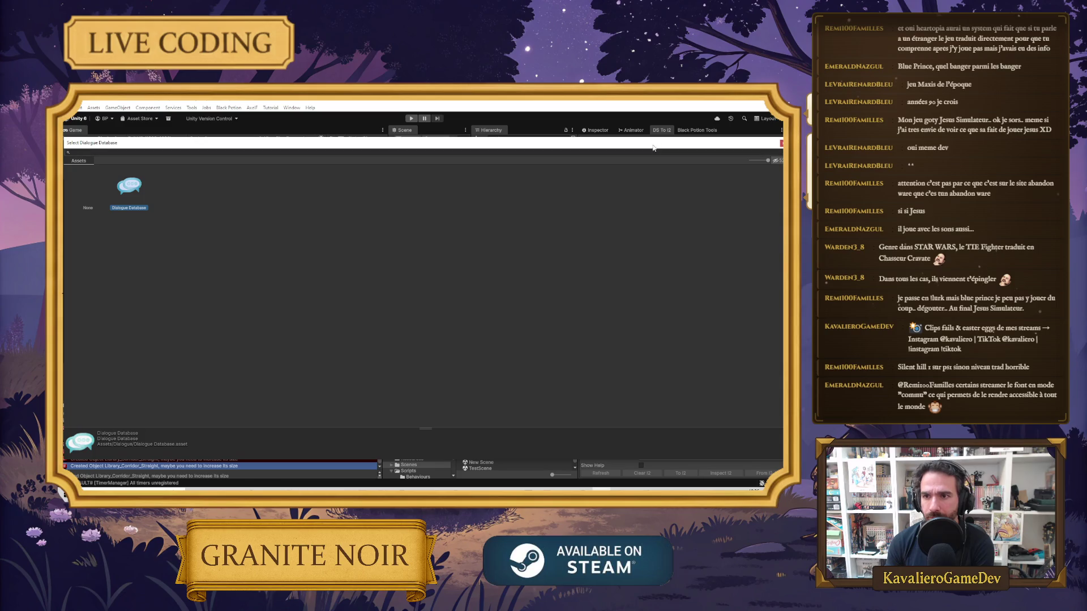
pyautogui.press('Return')
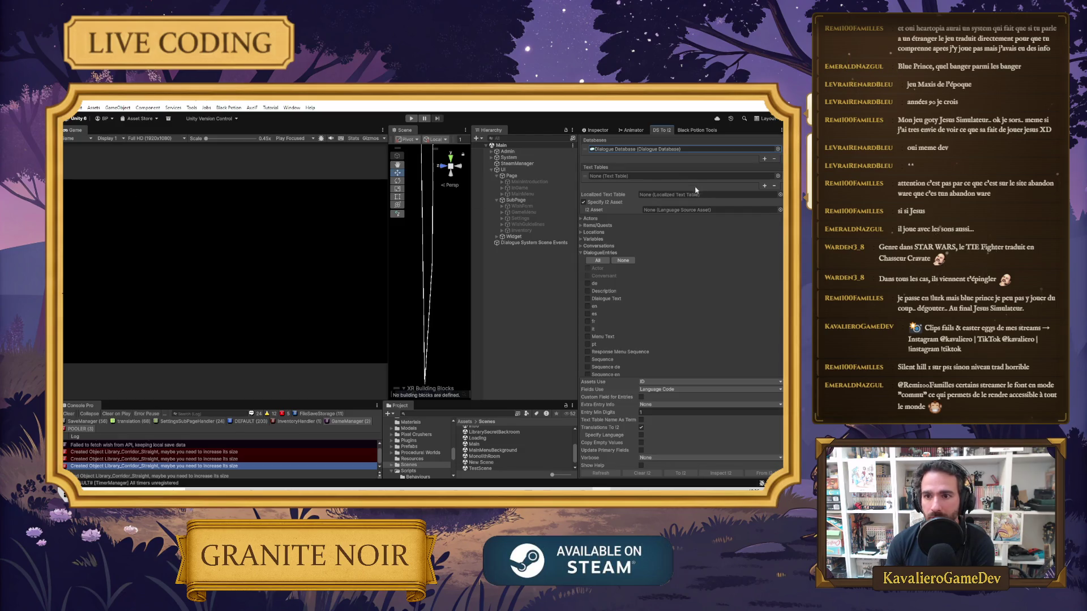
pyautogui.click(780, 210)
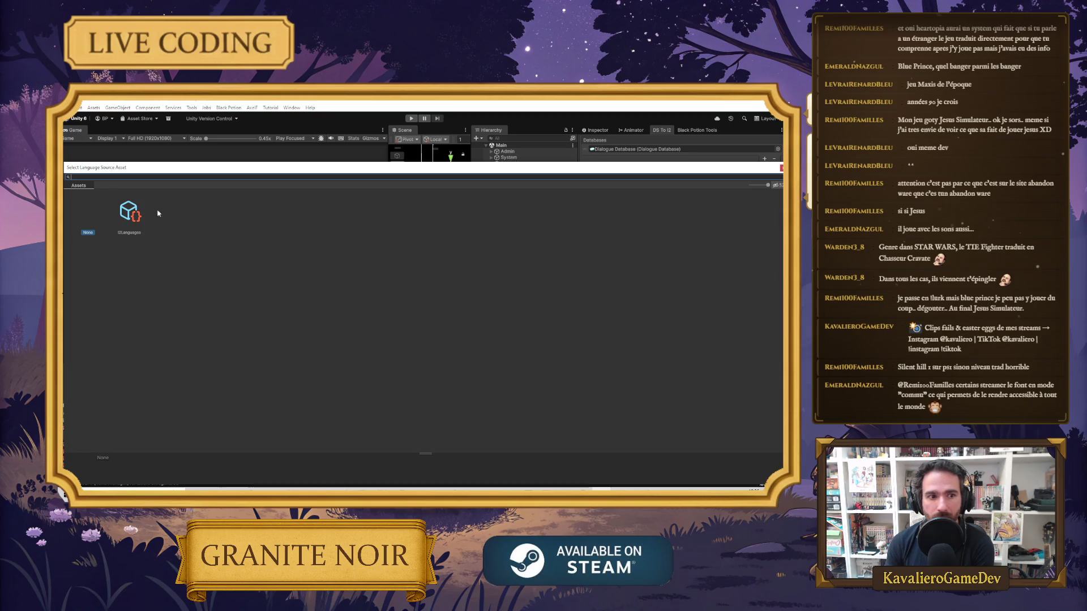
pyautogui.doubleClick(129, 211)
pyautogui.click(468, 435)
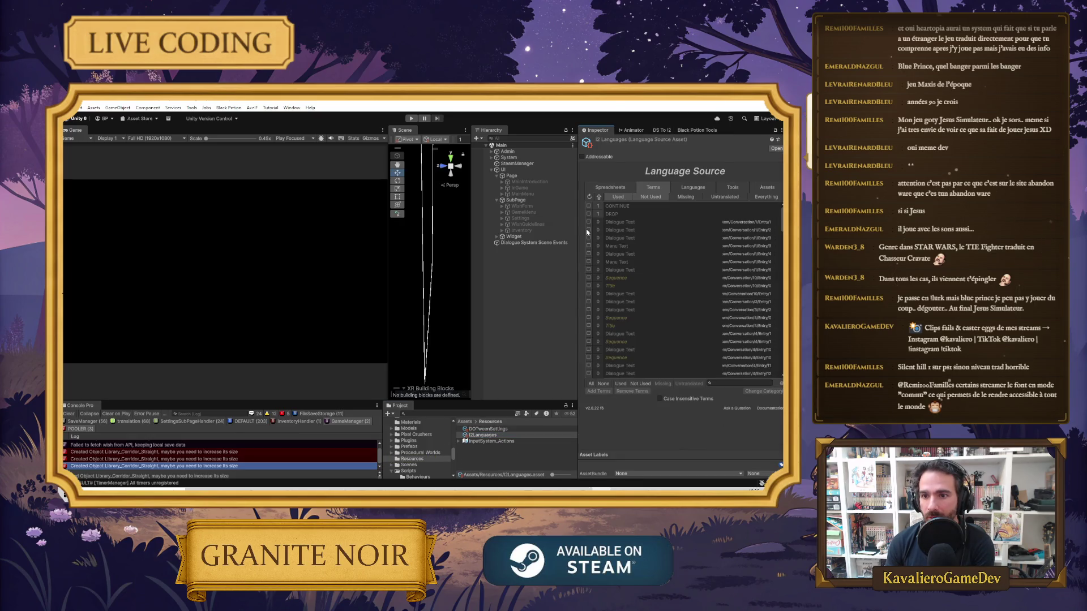
# Widen the Inspector and expand the first Dialogue Text term's translations
pyautogui.moveTo(578, 232); pyautogui.dragTo(494, 226)
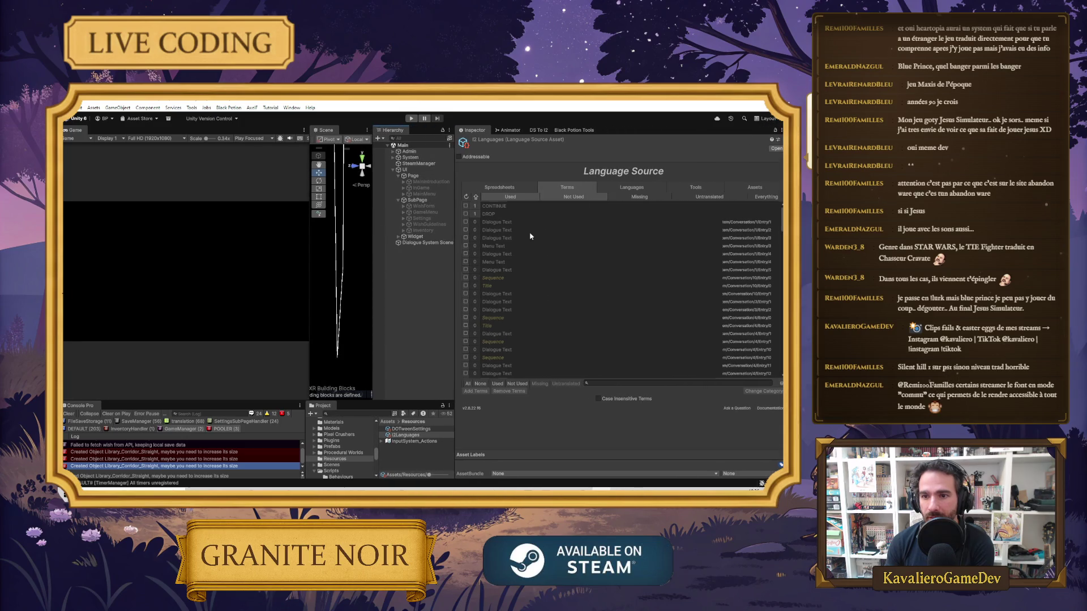
pyautogui.click(493, 226)
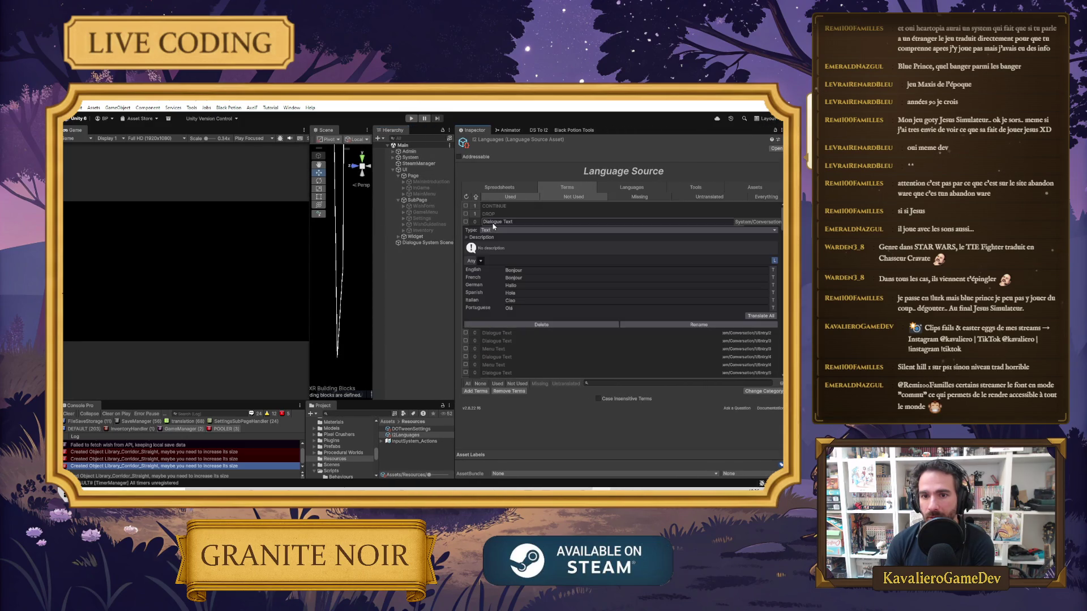
pyautogui.click(529, 271)
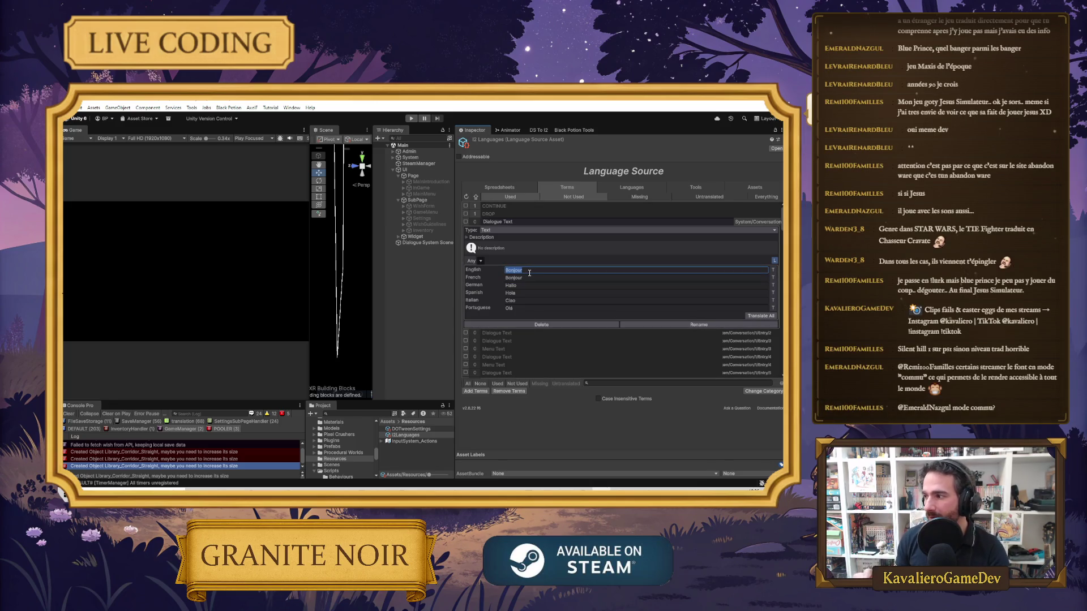
# Blank the French through Portuguese translations and enter 'Hello' as the English text
pyautogui.click(532, 277)
pyautogui.press('BackSpace')
pyautogui.press('Tab')
pyautogui.press('BackSpace')
pyautogui.press('Tab')
pyautogui.press('BackSpace')
pyautogui.press('Tab')
pyautogui.press('BackSpace')
pyautogui.press('Tab')
pyautogui.press('BackSpace')
pyautogui.click(516, 269)
pyautogui.write('Hello')
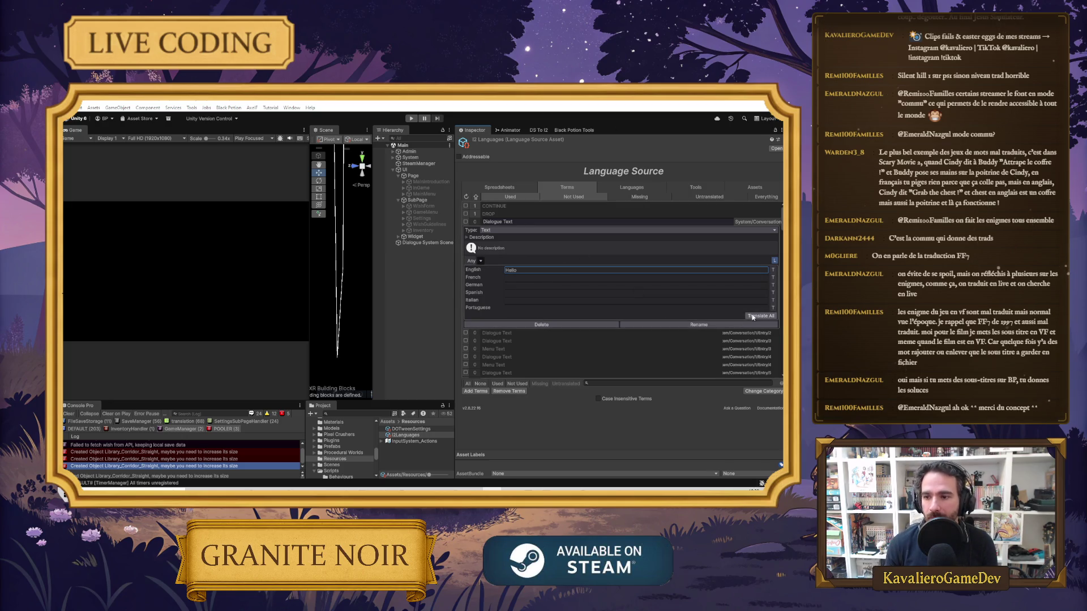
# Replace the English text with 'Skip' and clear the German translation
pyautogui.click(542, 271)
pyautogui.moveTo(536, 272); pyautogui.dragTo(505, 270)
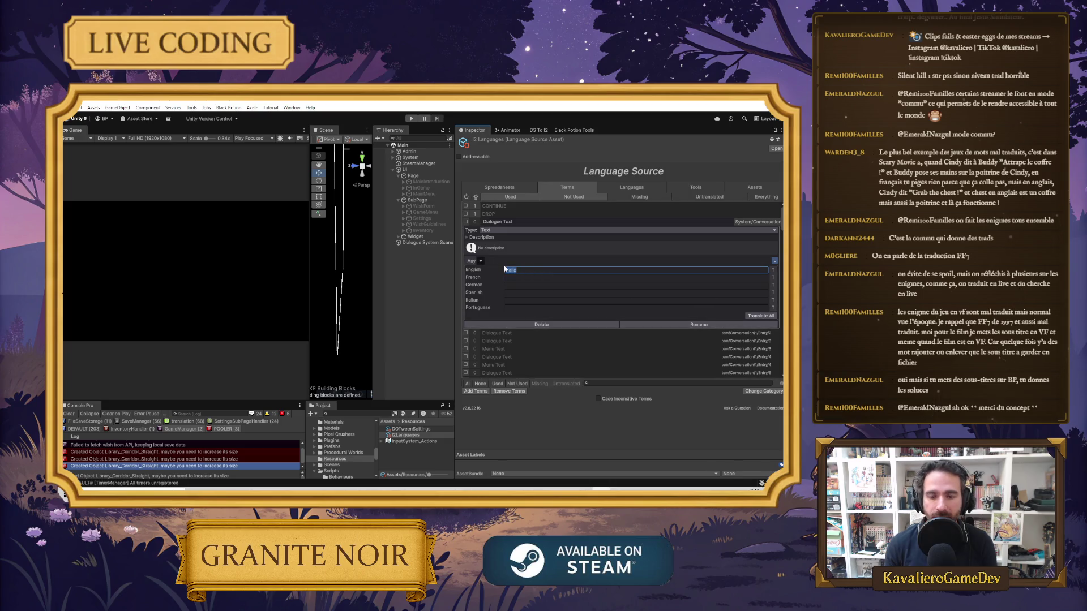
pyautogui.write('Skip')
pyautogui.press('Return')
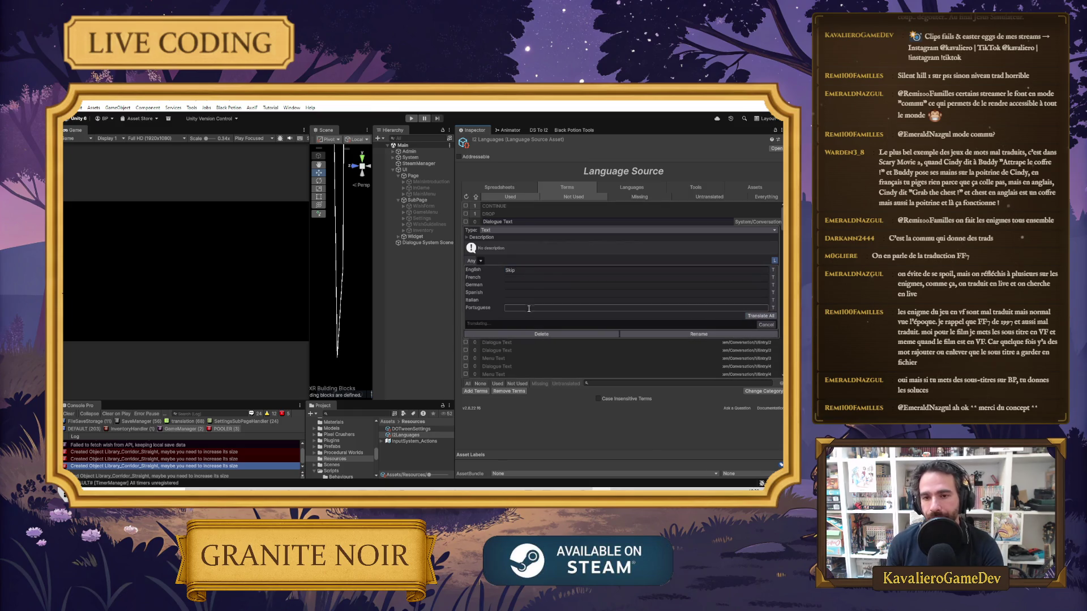
pyautogui.click(561, 277)
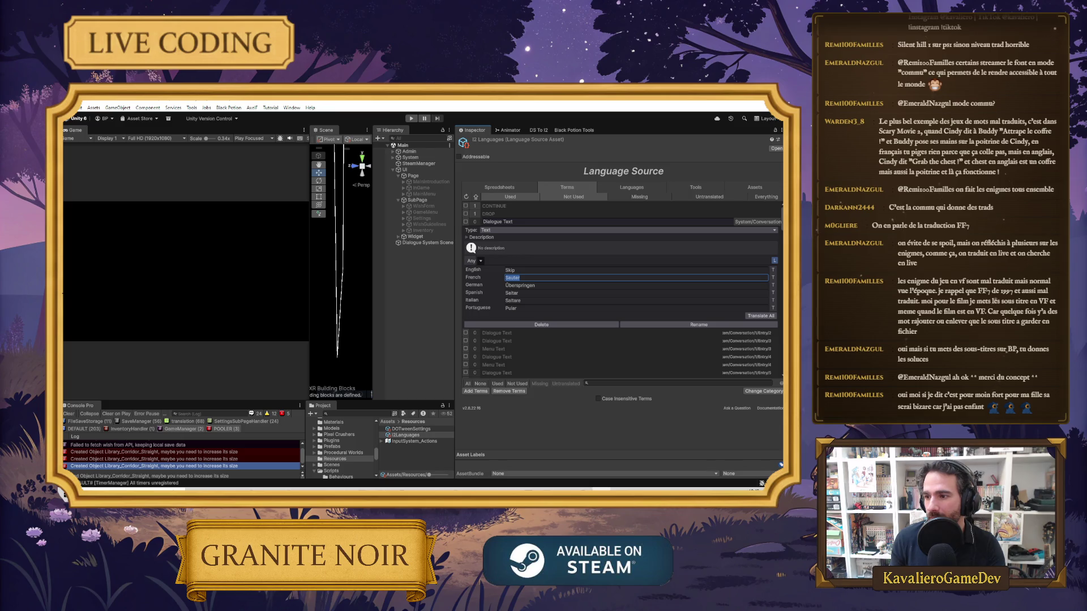
pyautogui.click(525, 286)
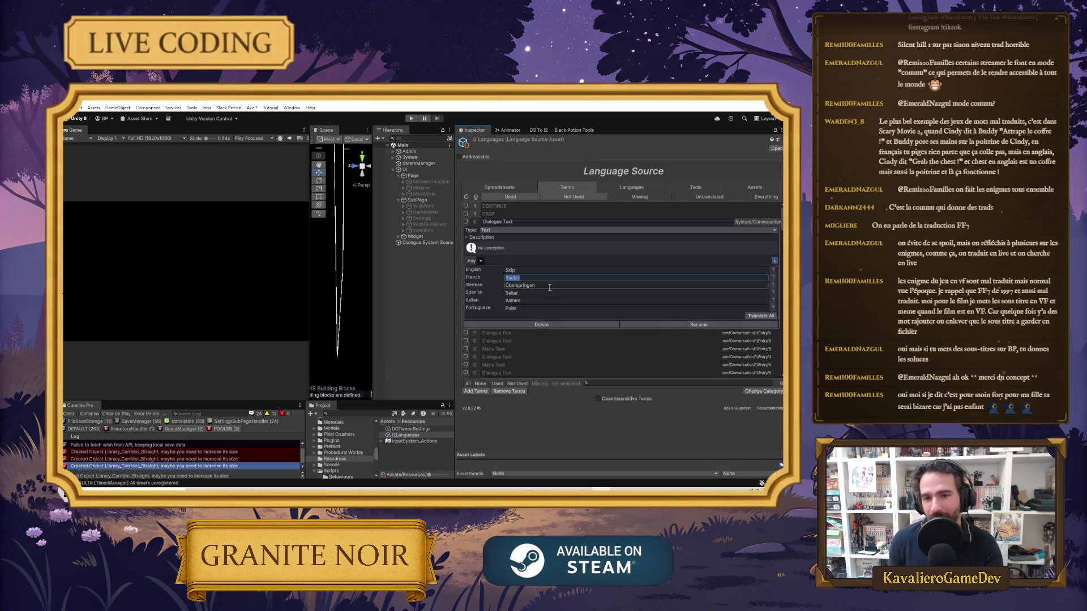
pyautogui.press('BackSpace')
pyautogui.press('Tab')
pyautogui.press('BackSpace')
pyautogui.press('Tab')
pyautogui.press('BackSpace')
pyautogui.press('Tab')
pyautogui.press('BackSpace')
# Set the French translation to 'Passer' and run Translate All
pyautogui.click(528, 270)
pyautogui.click(534, 277)
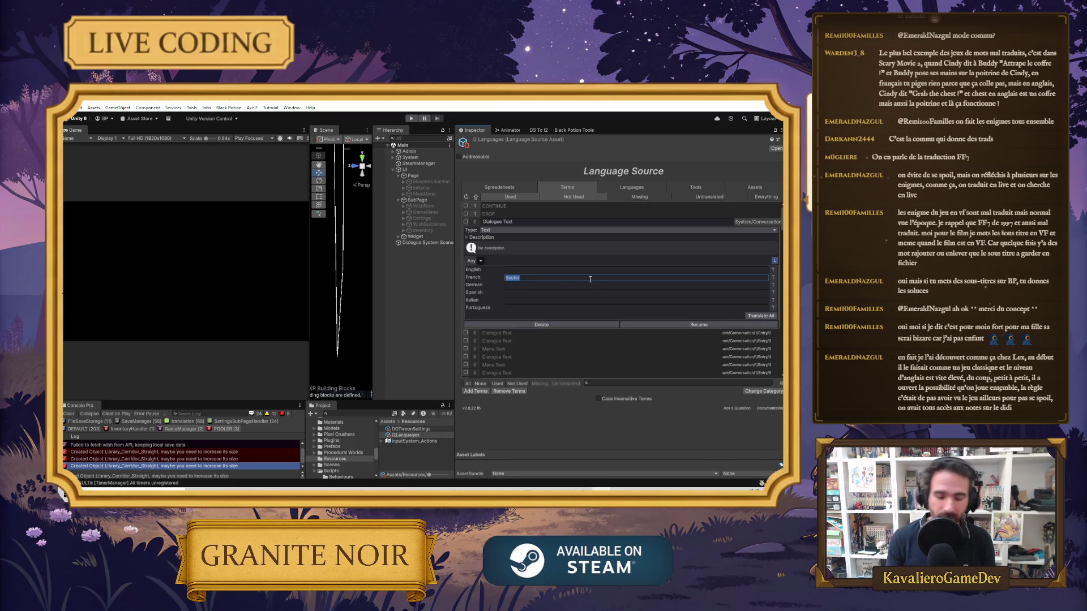
pyautogui.write('Passer')
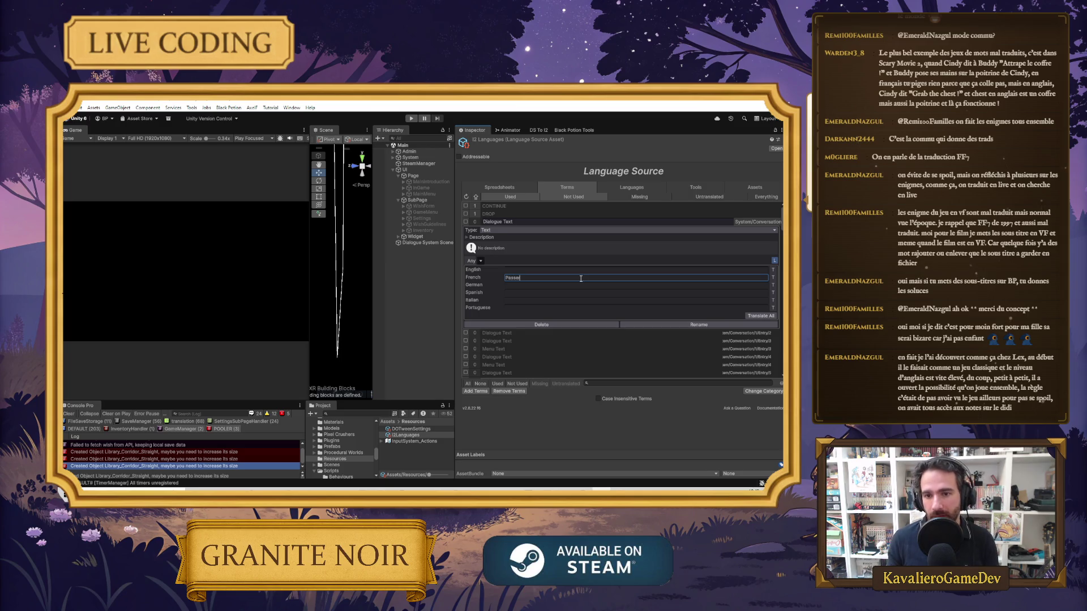
pyautogui.click(757, 316)
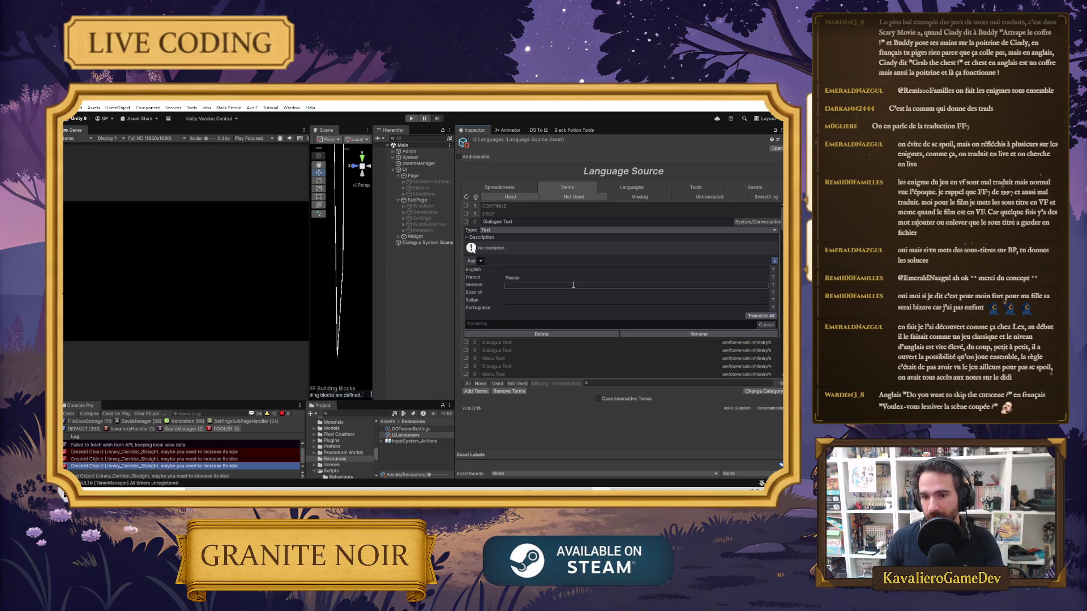
# Clear the German through Portuguese auto-translations
pyautogui.click(645, 270)
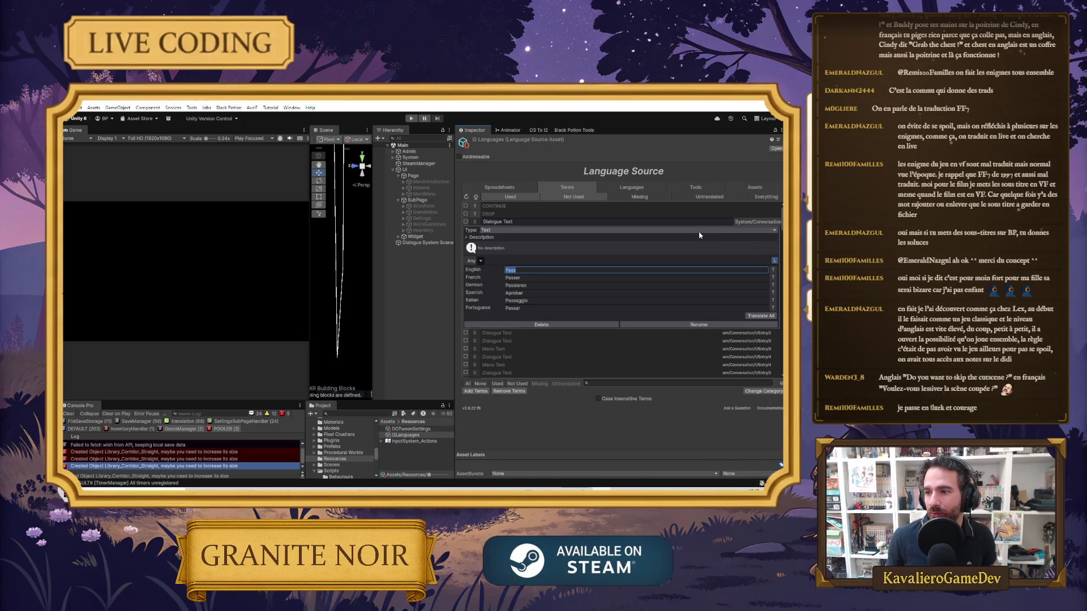
pyautogui.press('Right')
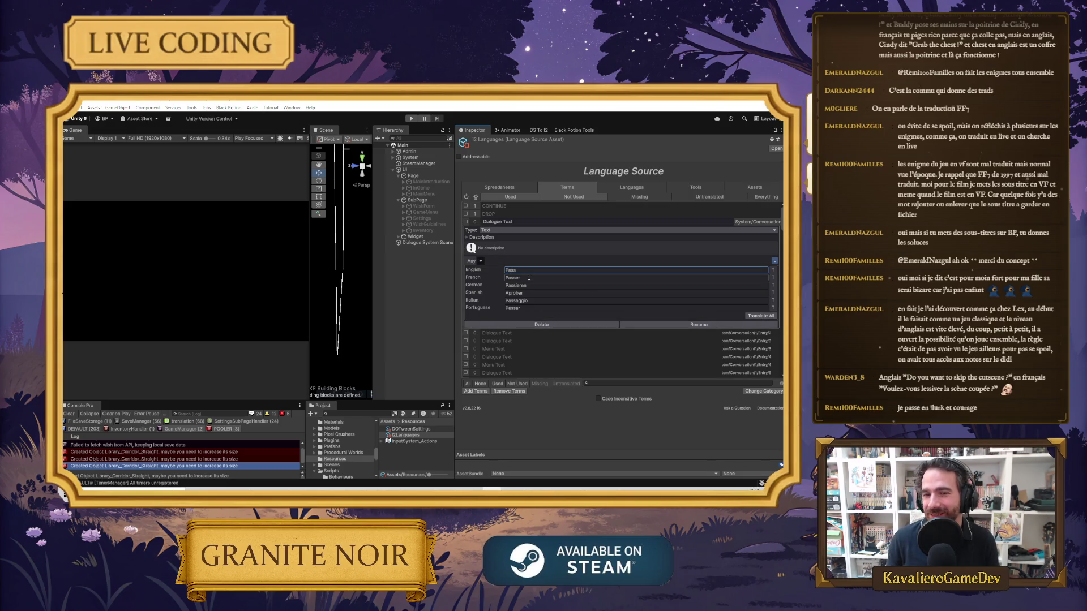
pyautogui.click(540, 286)
pyautogui.press('BackSpace')
pyautogui.press('Tab')
pyautogui.press('BackSpace')
pyautogui.press('Tab')
pyautogui.press('BackSpace')
pyautogui.press('Tab')
pyautogui.press('BackSpace')
# Paste 'Do you want to skip the cutscene ?' as English and Translate All
pyautogui.click(524, 270)
pyautogui.write('Do you want to skip the cutscene ?')
pyautogui.click(760, 316)
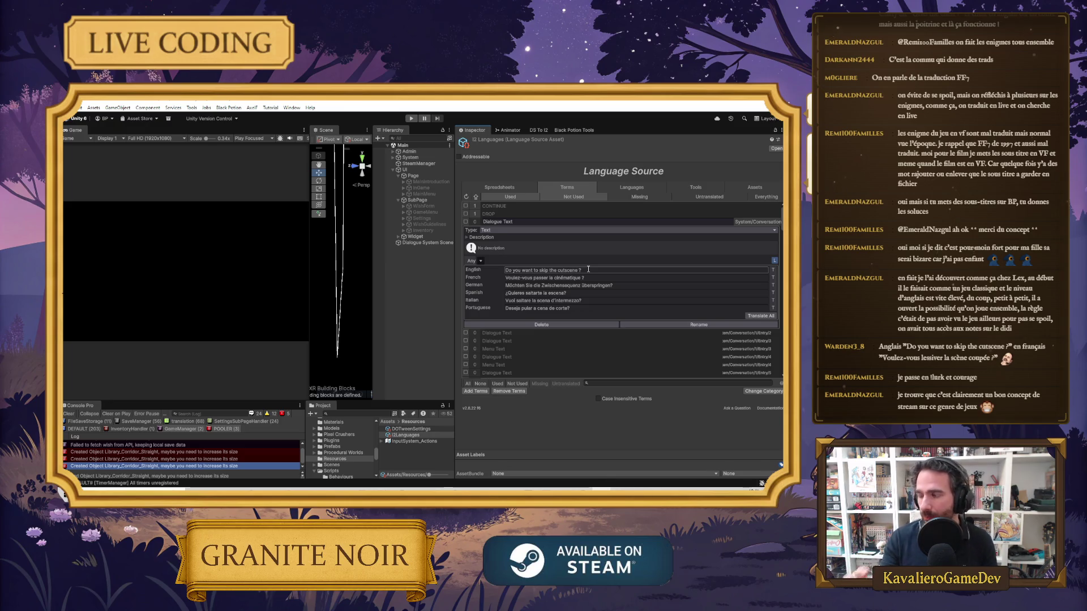
# Retranslate the term to Hello, Bonjour, Hallo, Hola, Ciao, Olá and widen the Scene view
pyautogui.click(604, 278)
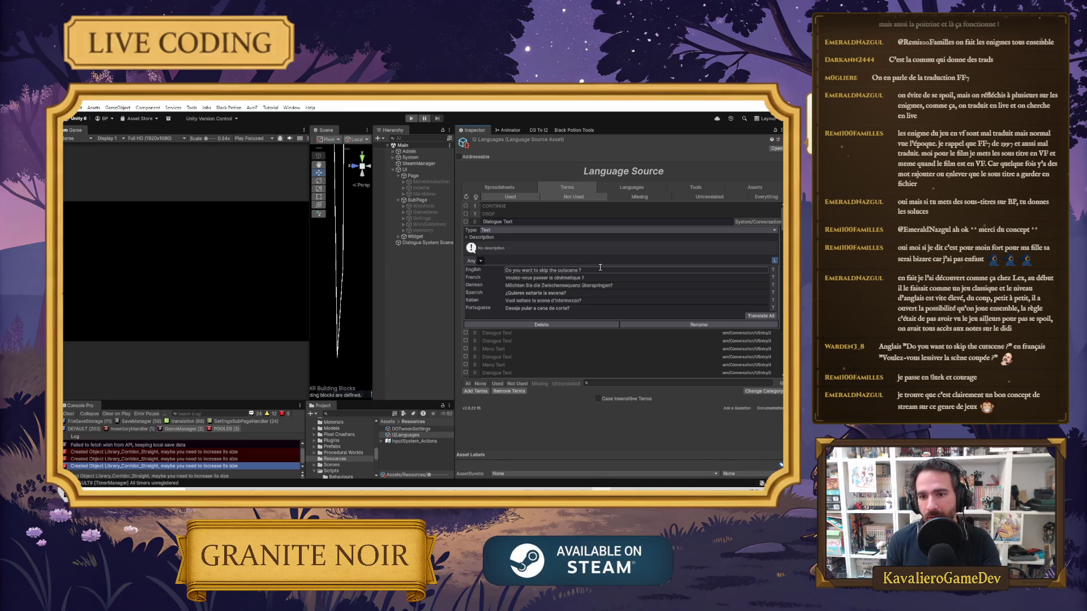
pyautogui.click(603, 277)
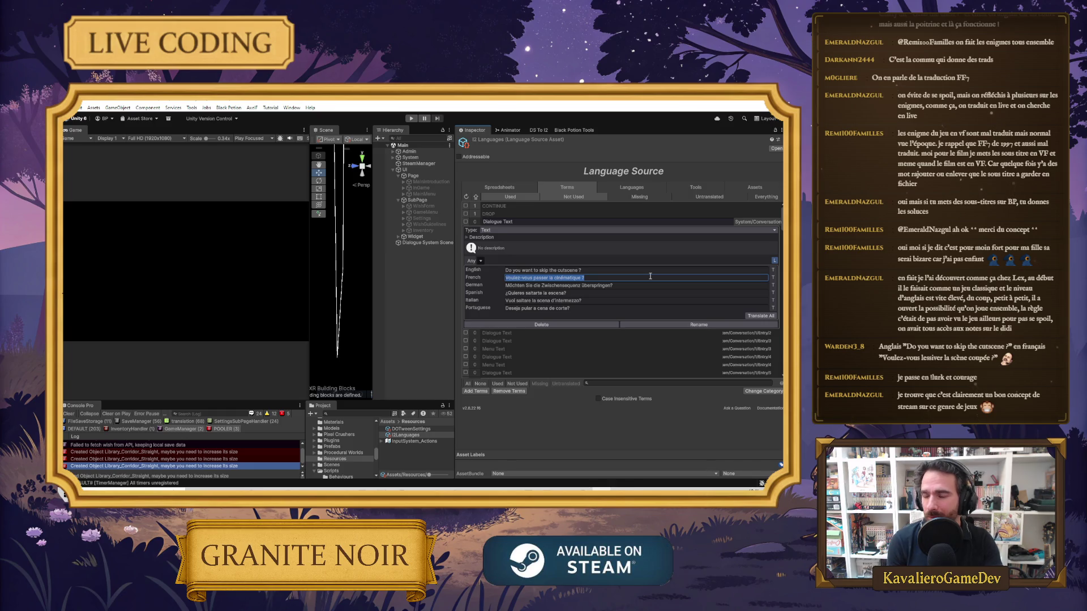
pyautogui.click(610, 270)
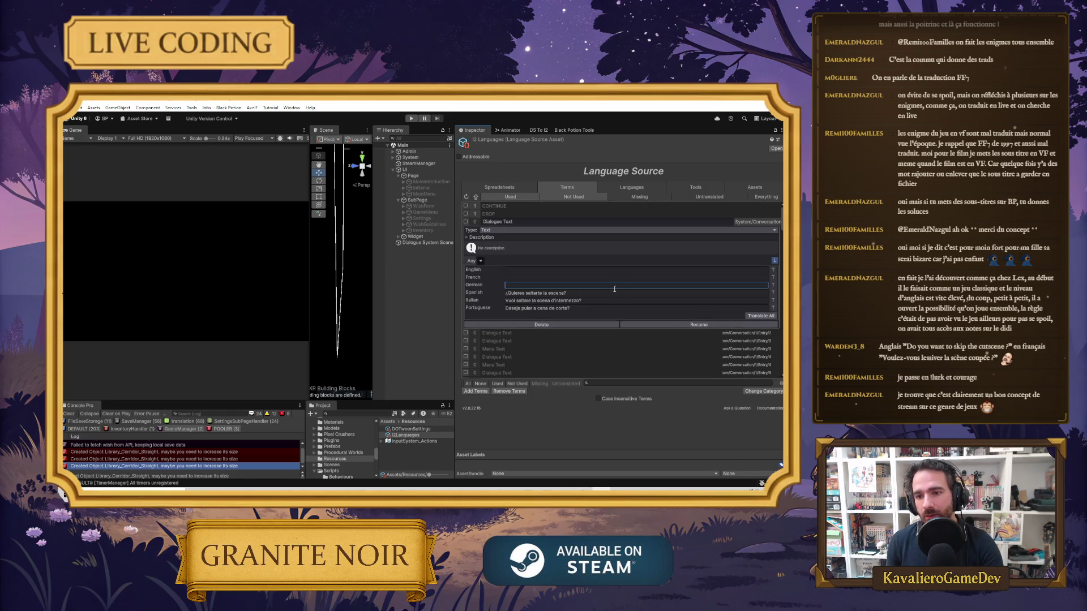
pyautogui.click(604, 309)
pyautogui.click(533, 269)
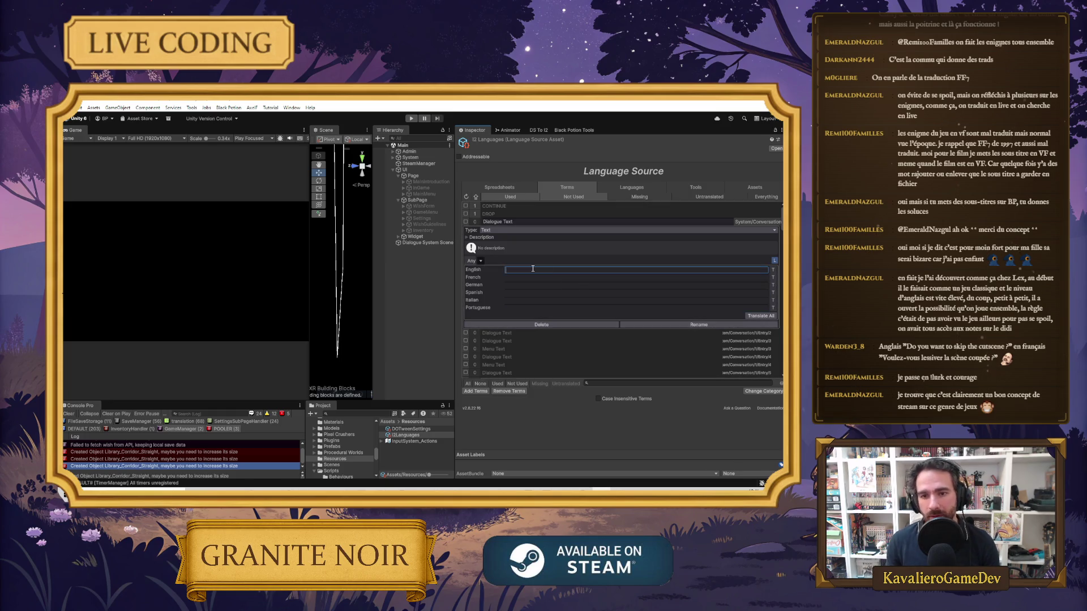
pyautogui.write('Hello')
pyautogui.click(758, 316)
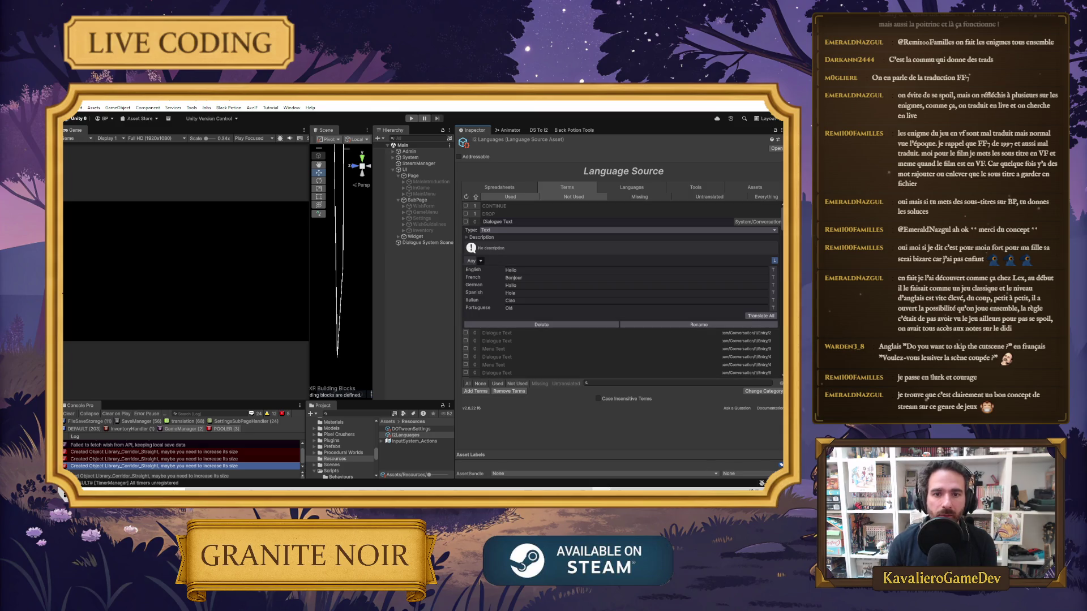
pyautogui.moveTo(309, 281); pyautogui.dragTo(249, 277)
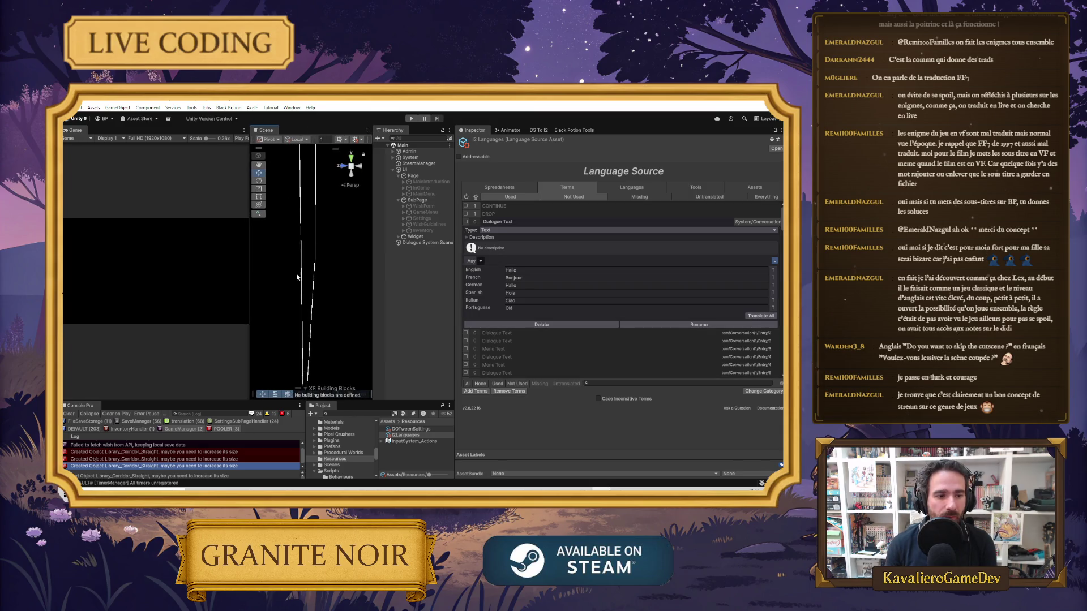
# Widen the editor panels and enable the Settings menu object so it shows in the game view
pyautogui.moveTo(456, 255); pyautogui.dragTo(629, 256)
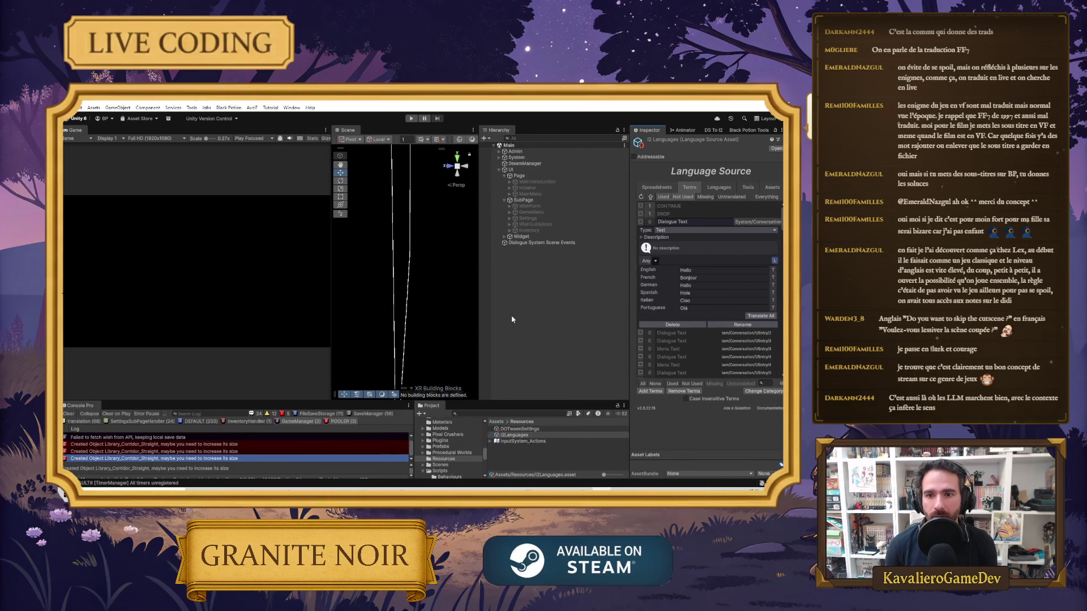
pyautogui.click(527, 218)
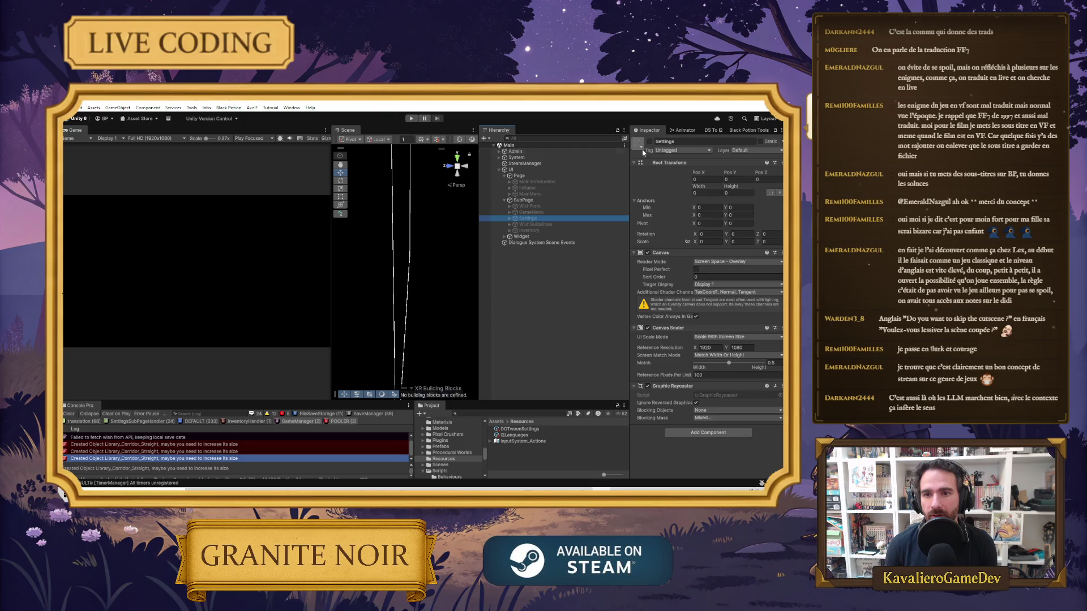
pyautogui.click(650, 142)
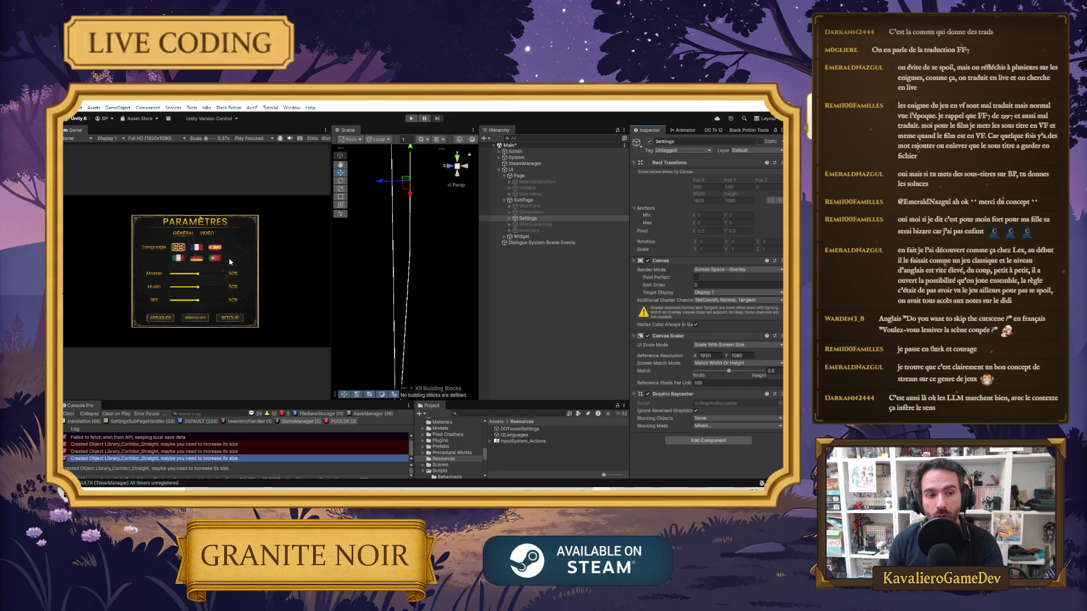
pyautogui.click(511, 219)
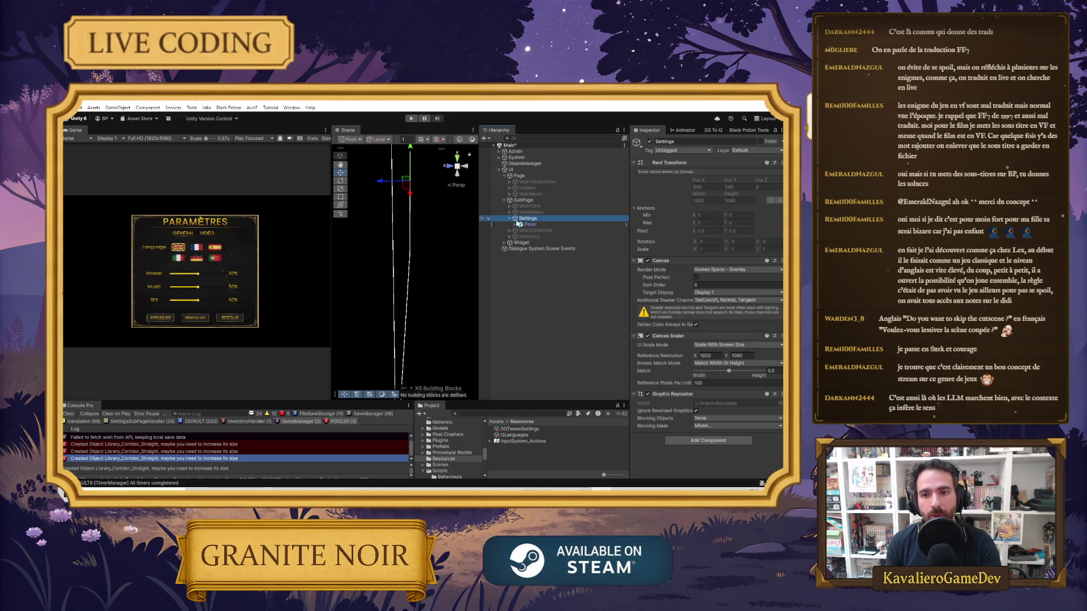
# Expand Panel, TabsPanel, GeneralTabPanel and Language, then inspect PT-Flag and GeneralTabPanel
pyautogui.click(515, 224)
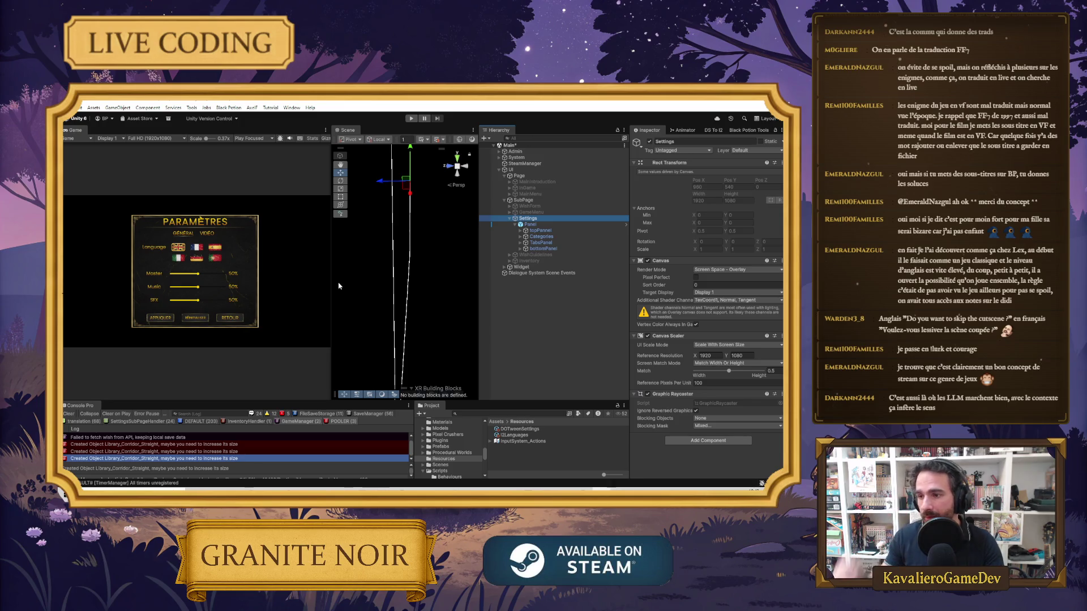
pyautogui.click(520, 242)
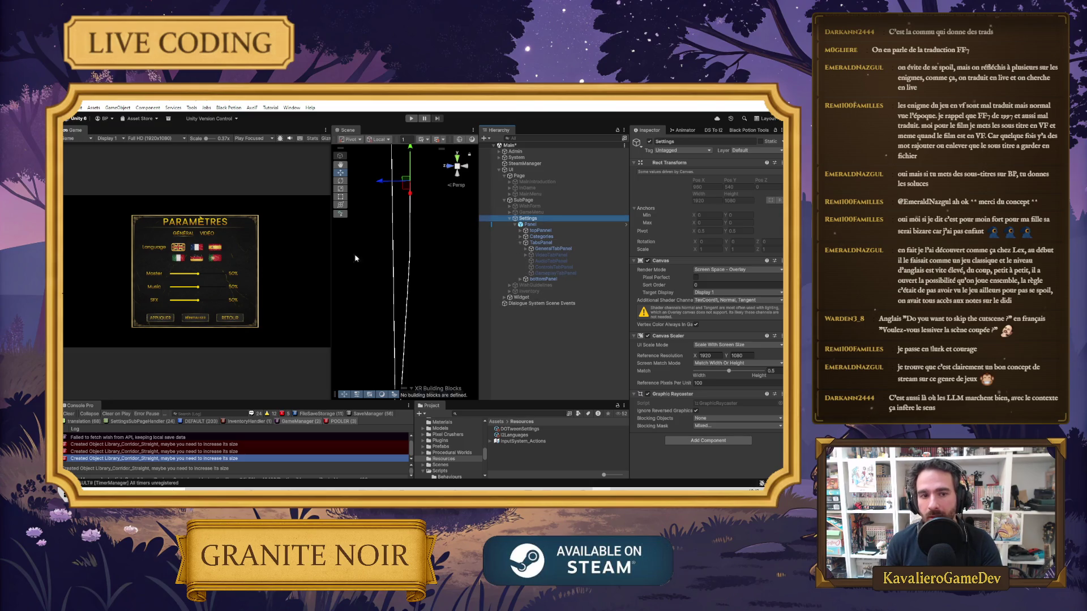
pyautogui.click(526, 249)
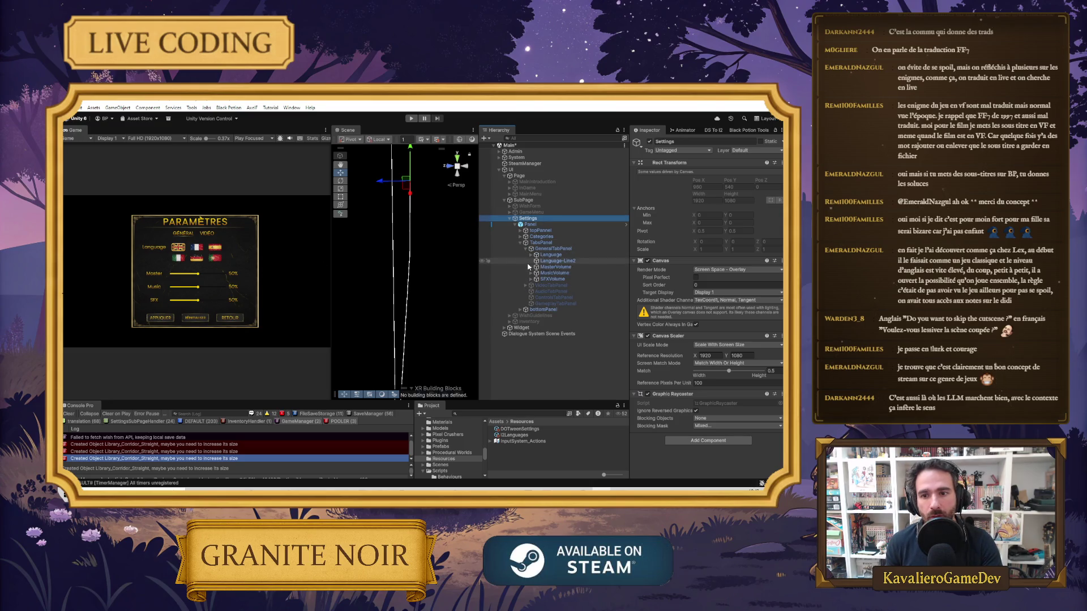
pyautogui.click(530, 255)
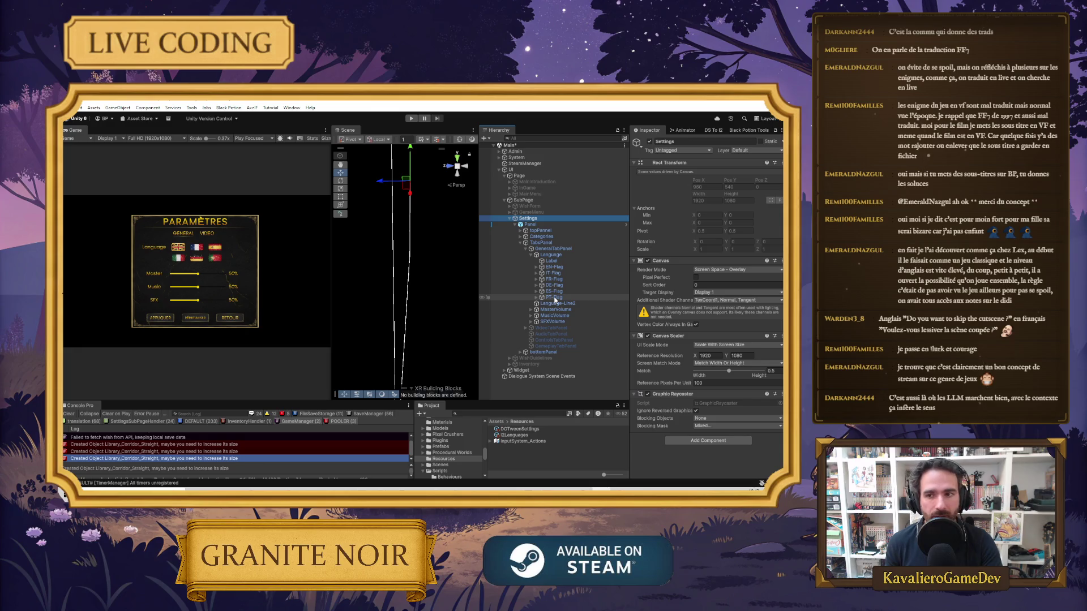
pyautogui.click(552, 297)
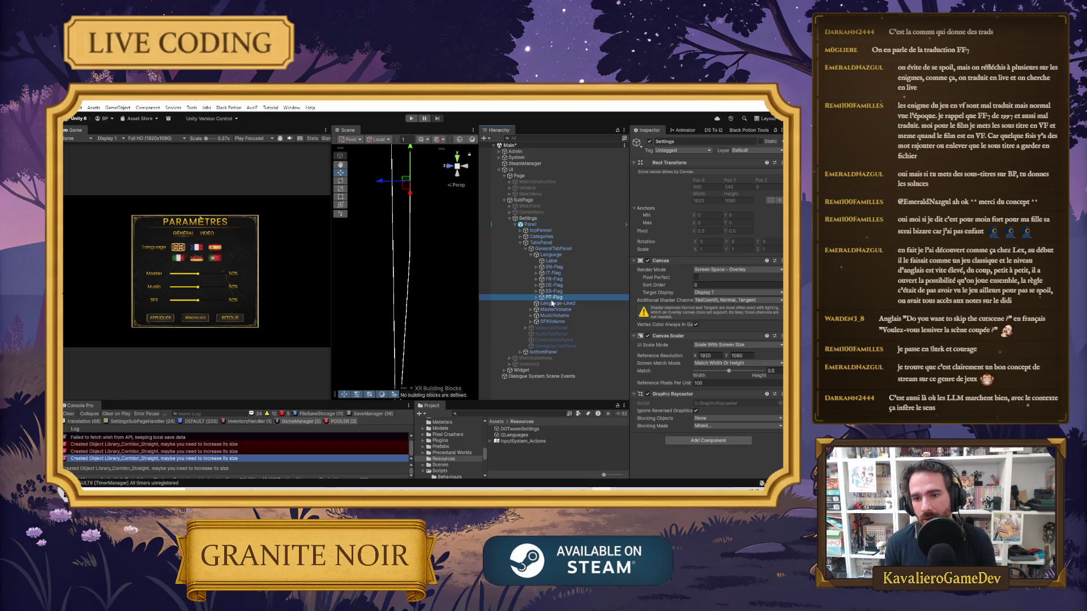
pyautogui.click(545, 249)
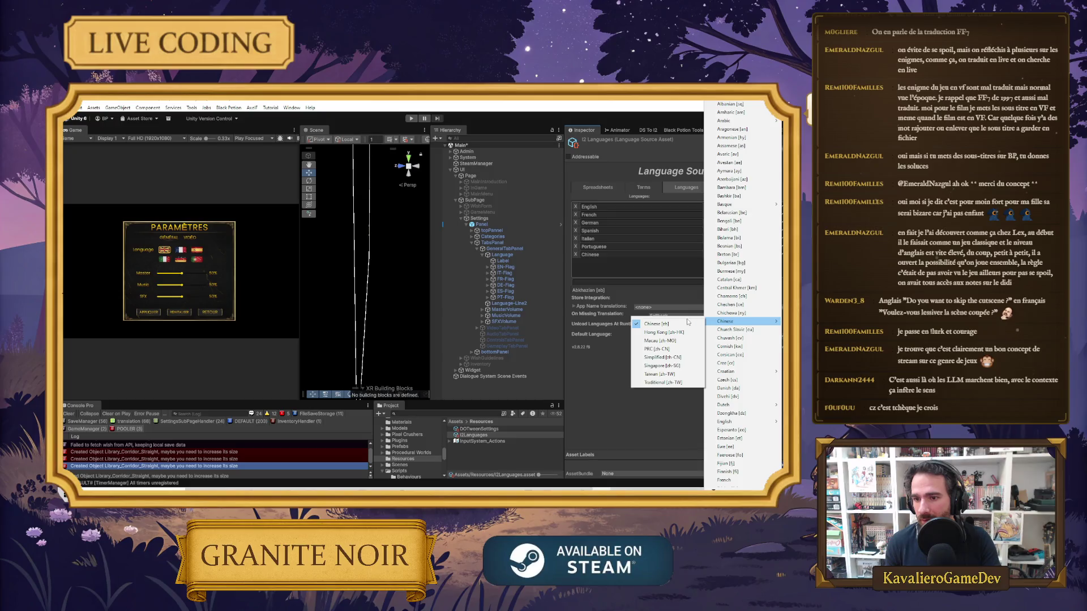
# Set the Chinese row's language code to Chinese > Simplified [zh-CN]
pyautogui.click(675, 359)
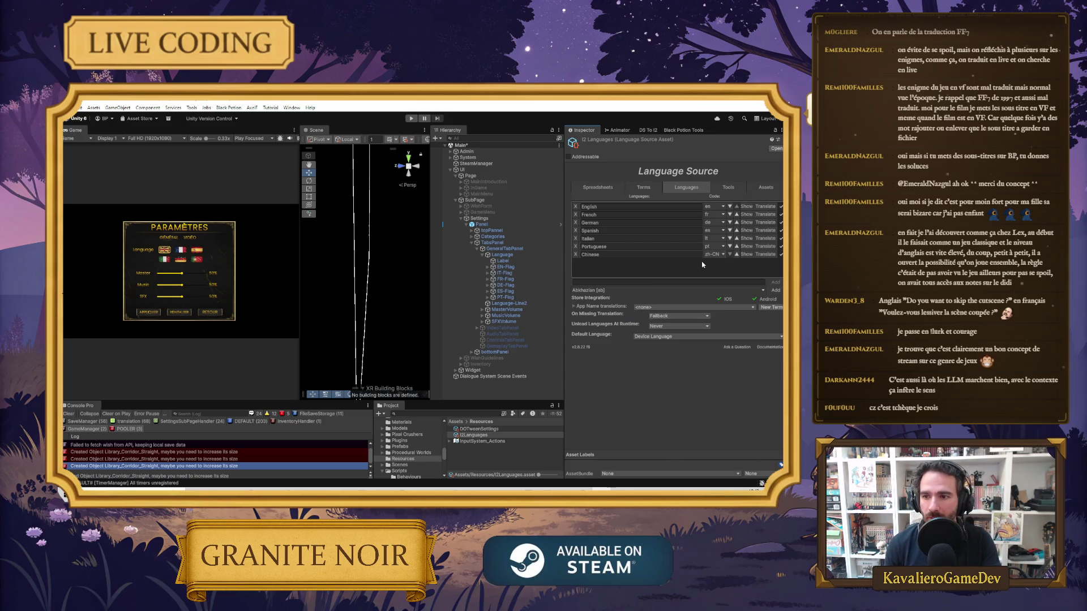
pyautogui.click(718, 290)
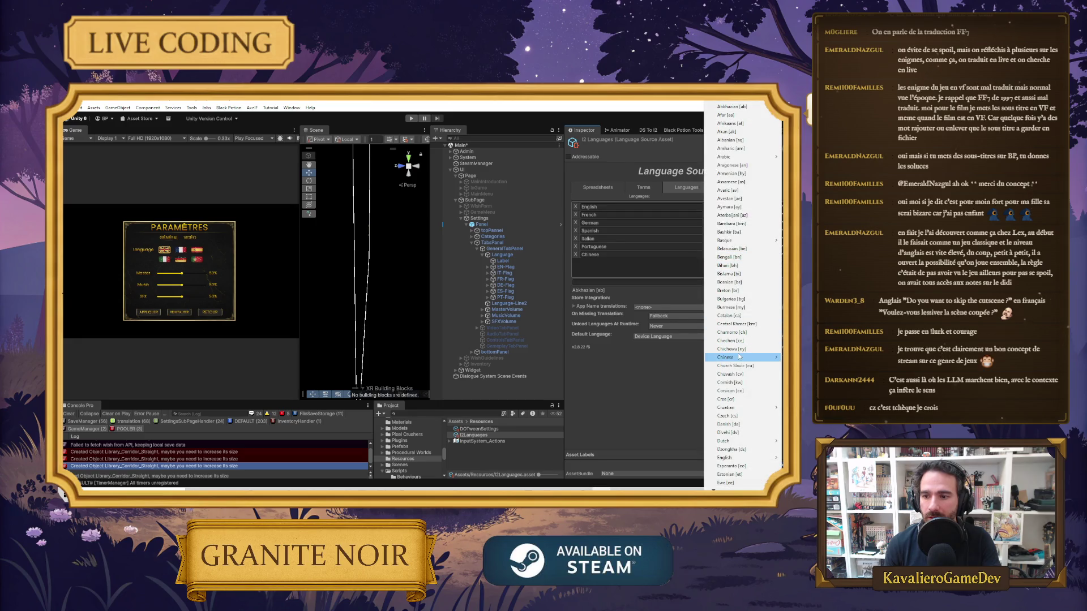
pyautogui.moveTo(730, 357)
pyautogui.click(675, 361)
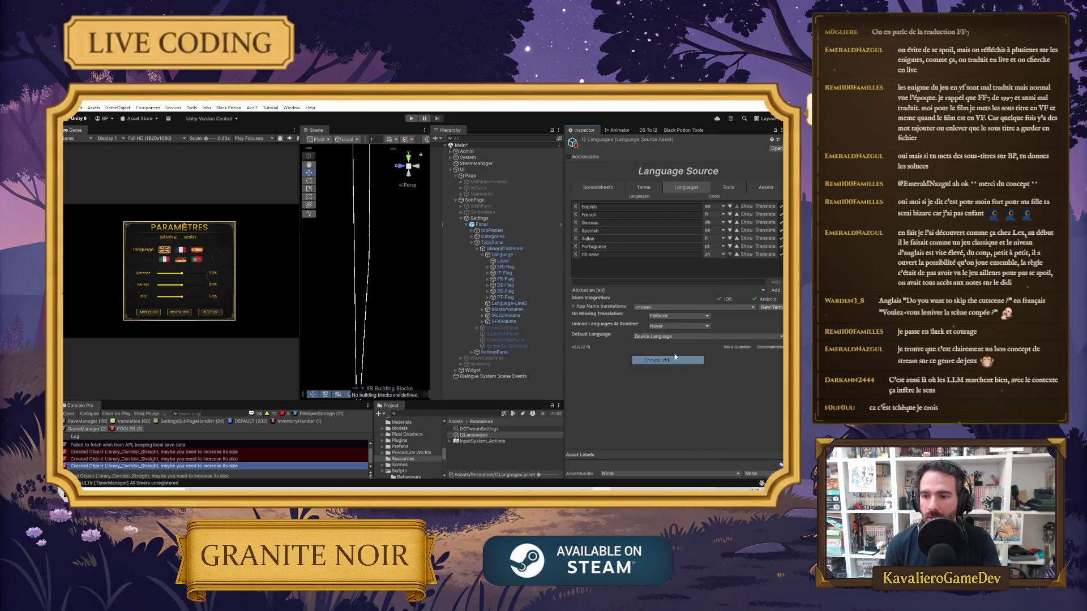
pyautogui.click(723, 255)
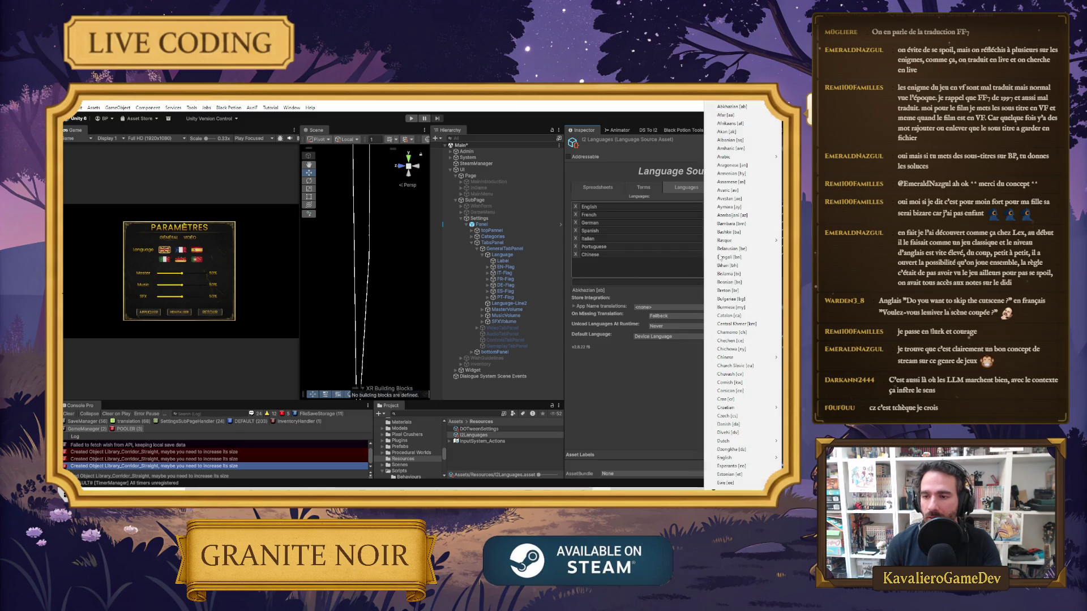
pyautogui.moveTo(742, 360)
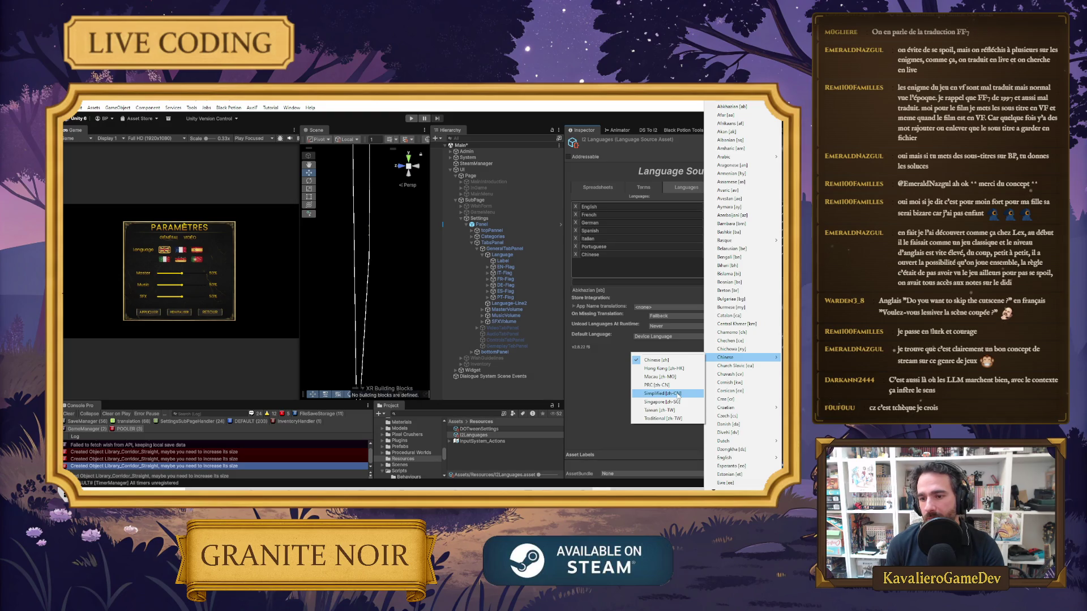
pyautogui.click(675, 395)
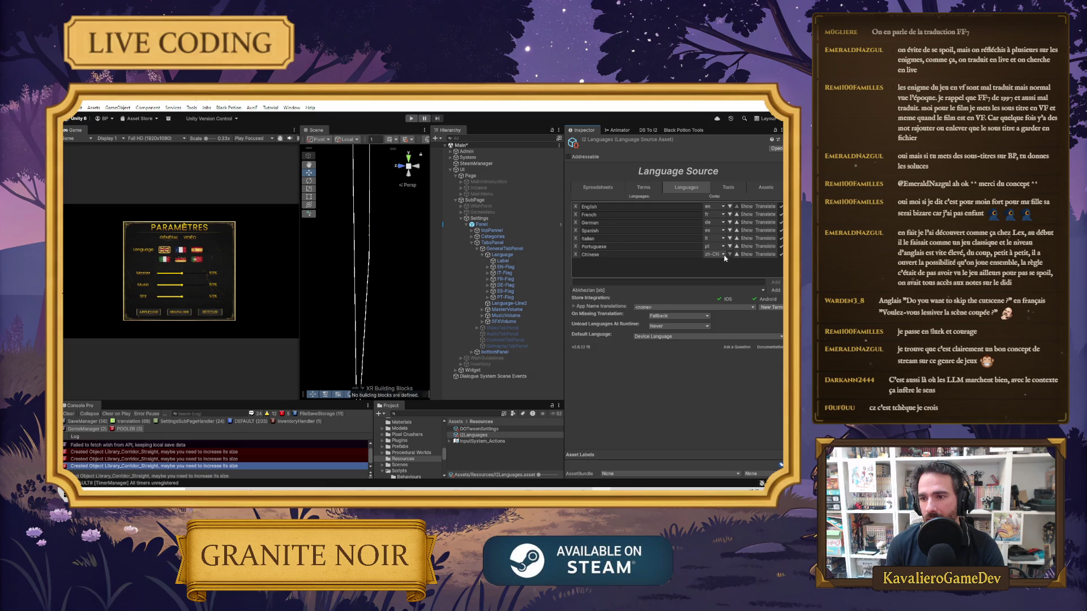
pyautogui.click(724, 256)
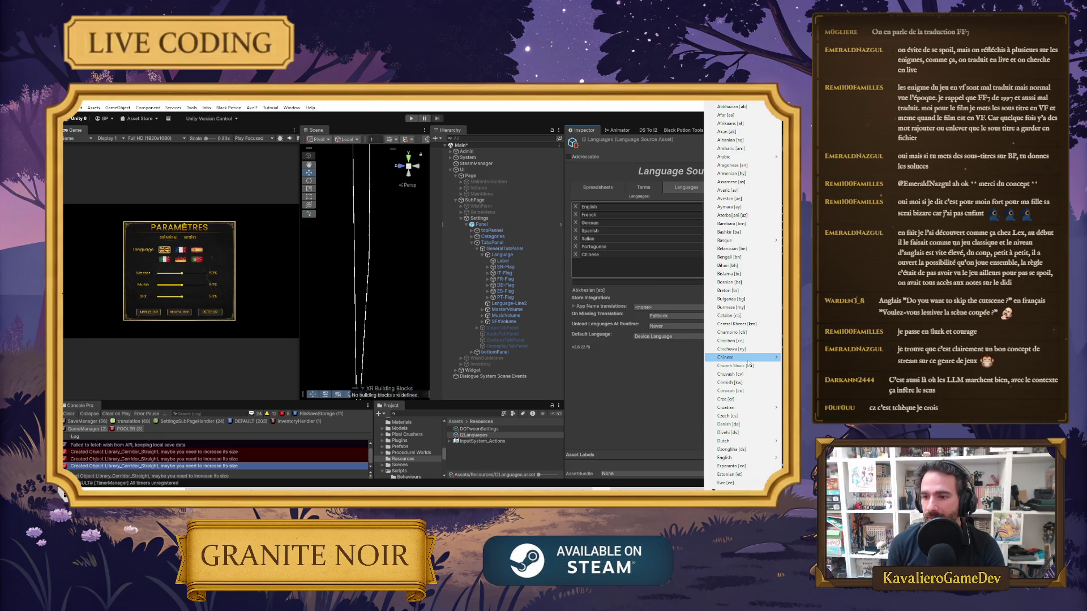
pyautogui.moveTo(744, 359)
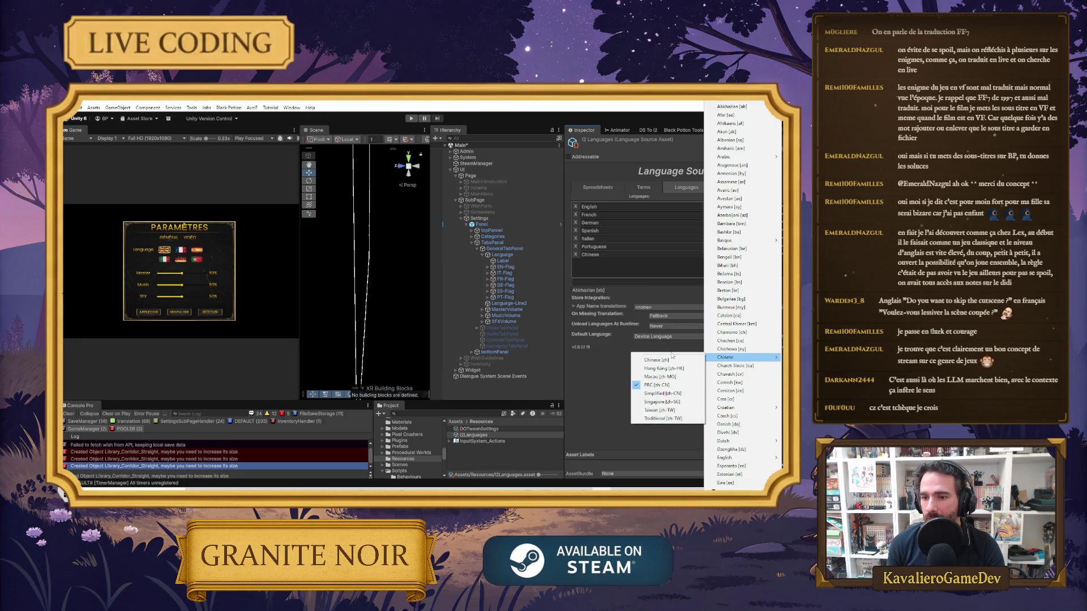
pyautogui.click(652, 272)
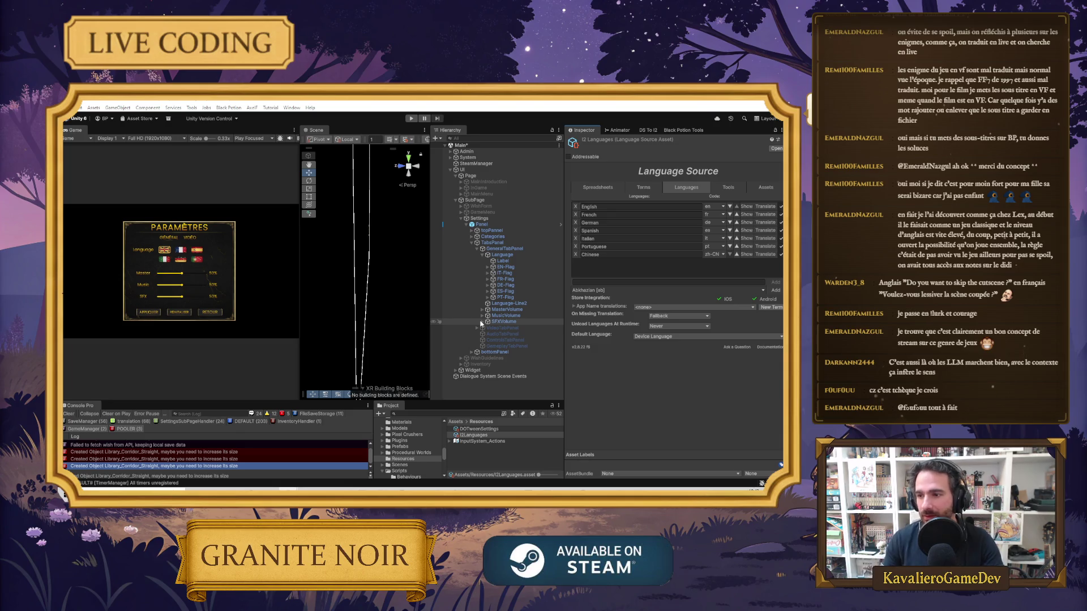
# Show the Language Source's Terms list and auto-translate the term into all languages
pyautogui.moveTo(606, 339)
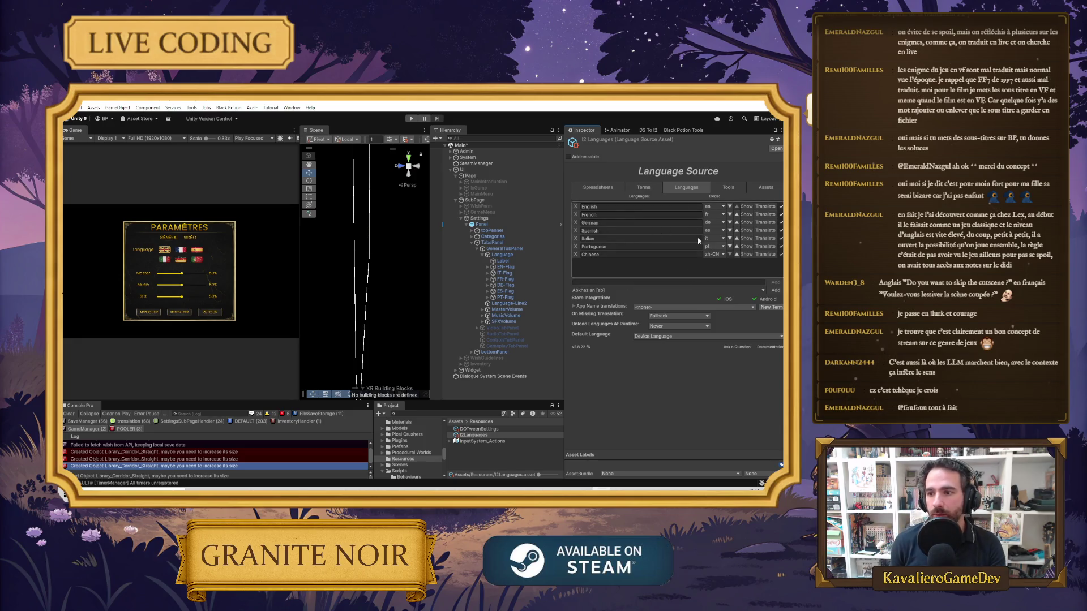
pyautogui.click(630, 132)
pyautogui.click(584, 130)
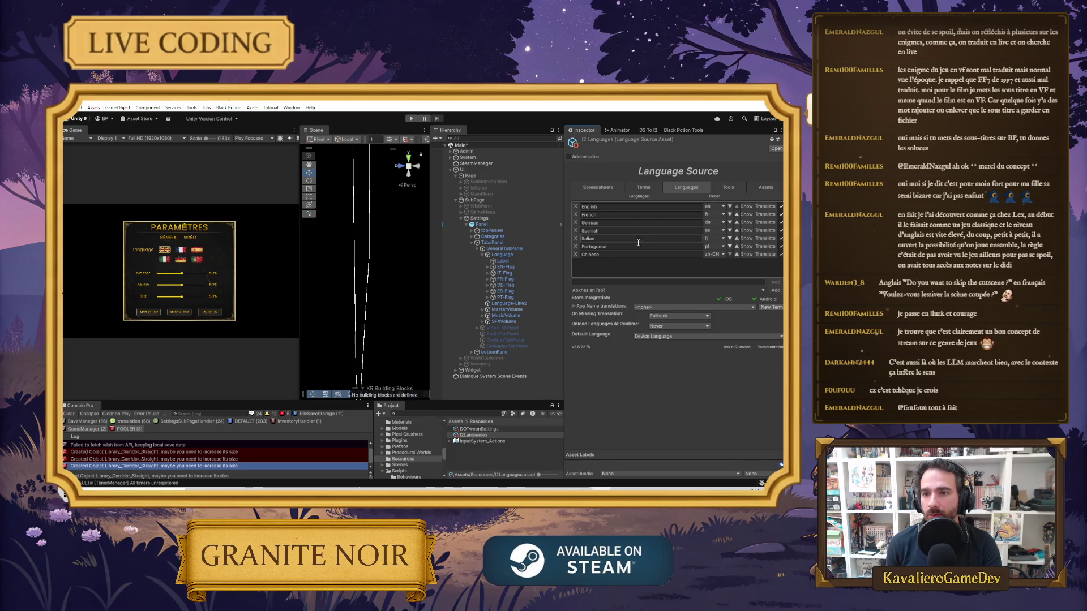
pyautogui.click(644, 188)
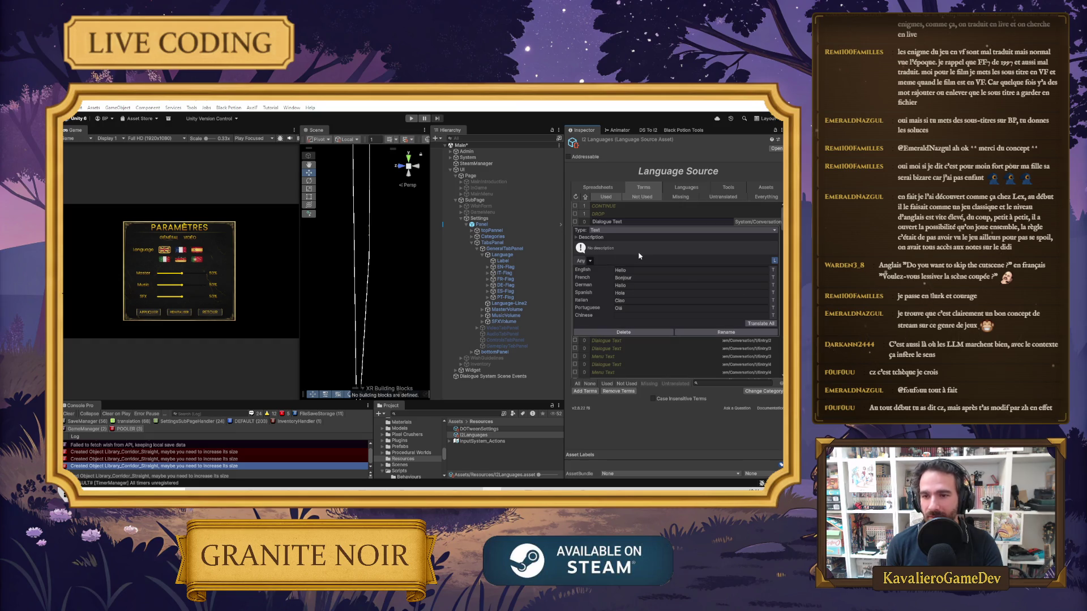
pyautogui.click(748, 325)
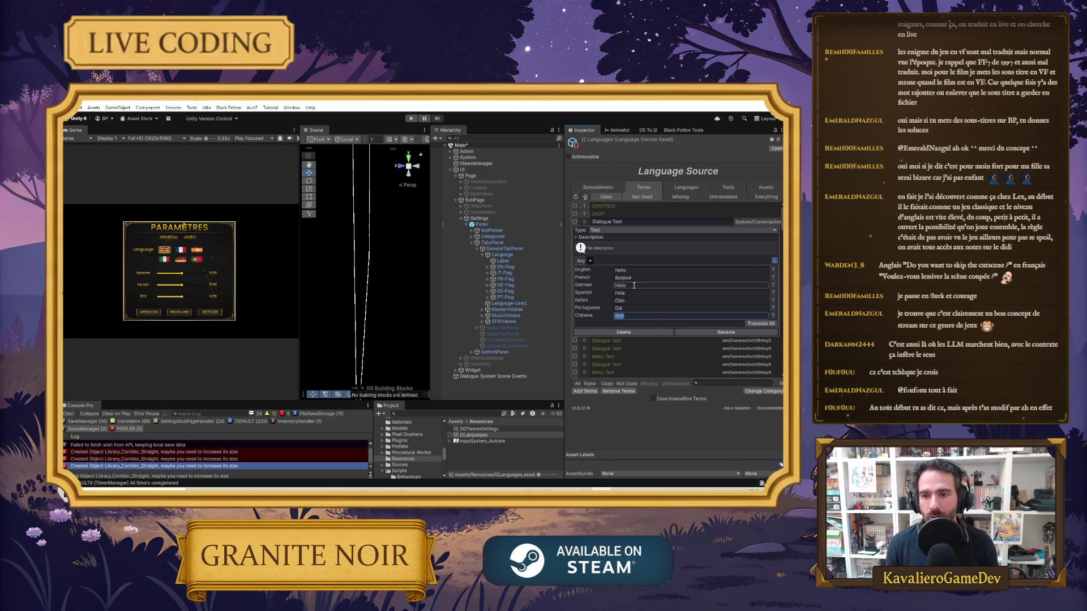
# Paste a Chinese character into the Language label's TextMeshPro text and widen the game preview
pyautogui.click(502, 261)
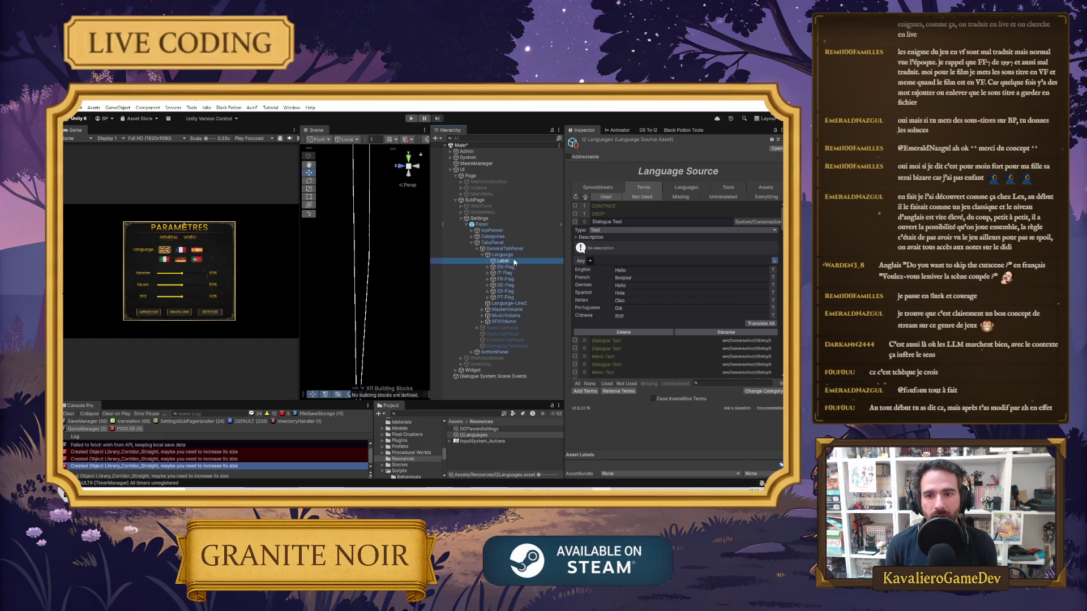
pyautogui.click(601, 287)
pyautogui.hotkey('ctrl', 'v')
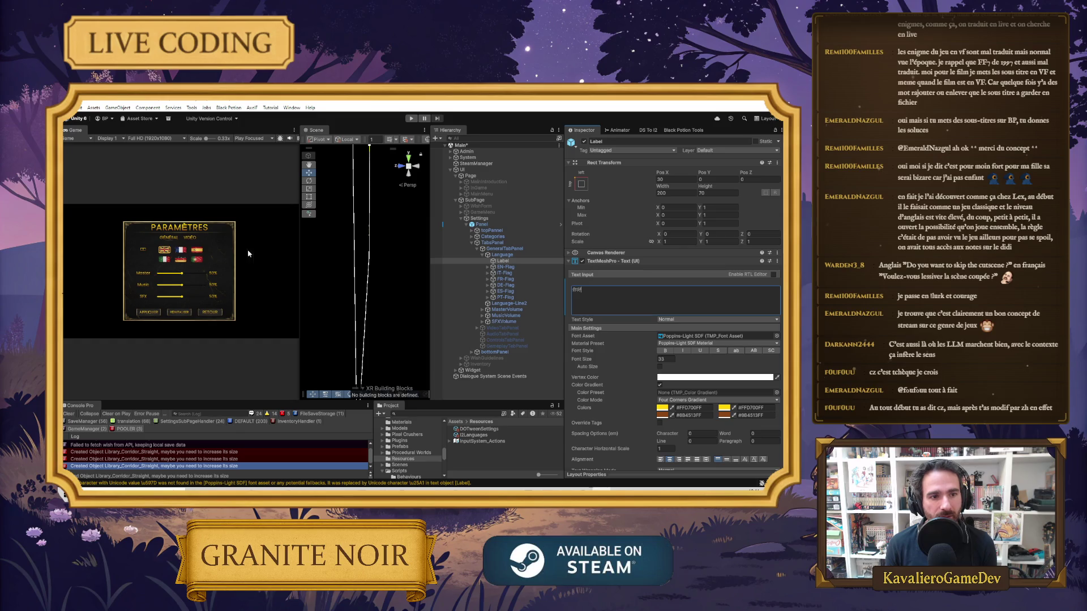
pyautogui.moveTo(299, 251); pyautogui.dragTo(436, 251)
# Leave the Poppins-Light SDF font unchanged and retype the label text as 'Language'
pyautogui.click(615, 299)
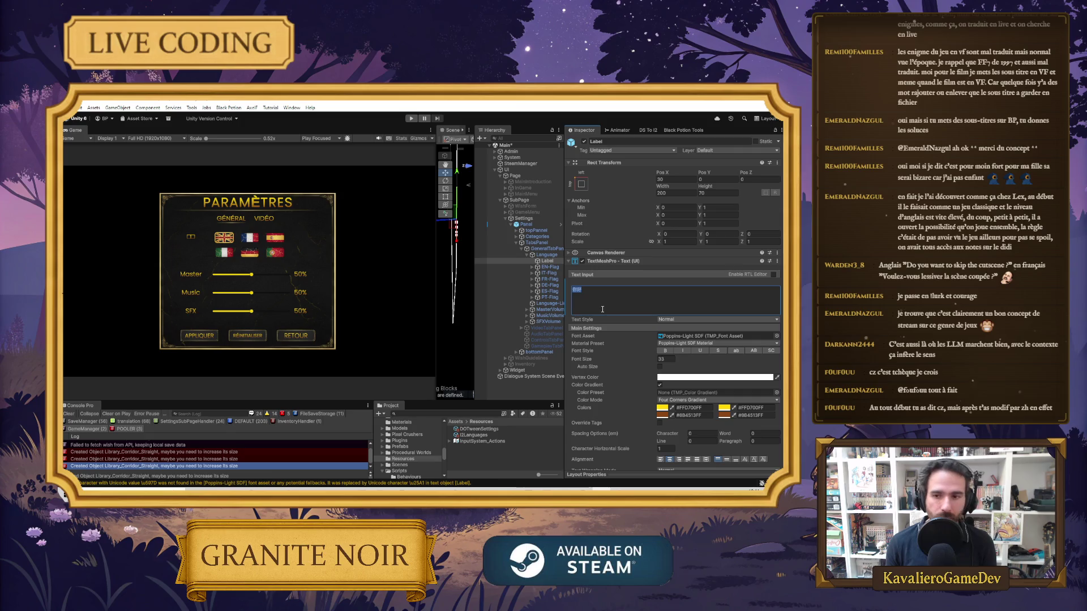
pyautogui.click(777, 336)
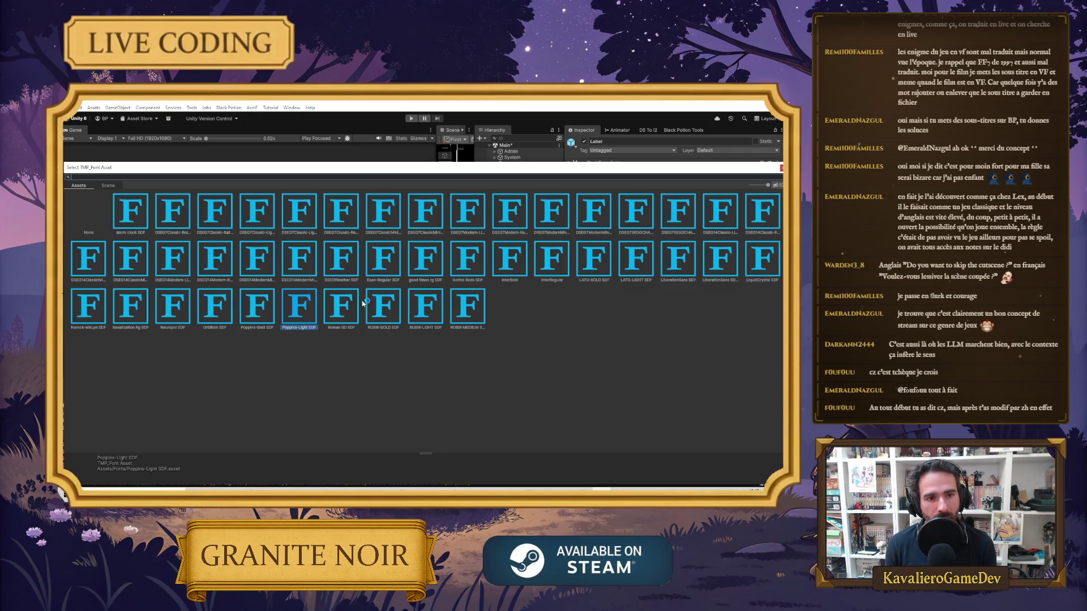
pyautogui.click(781, 167)
pyautogui.click(621, 296)
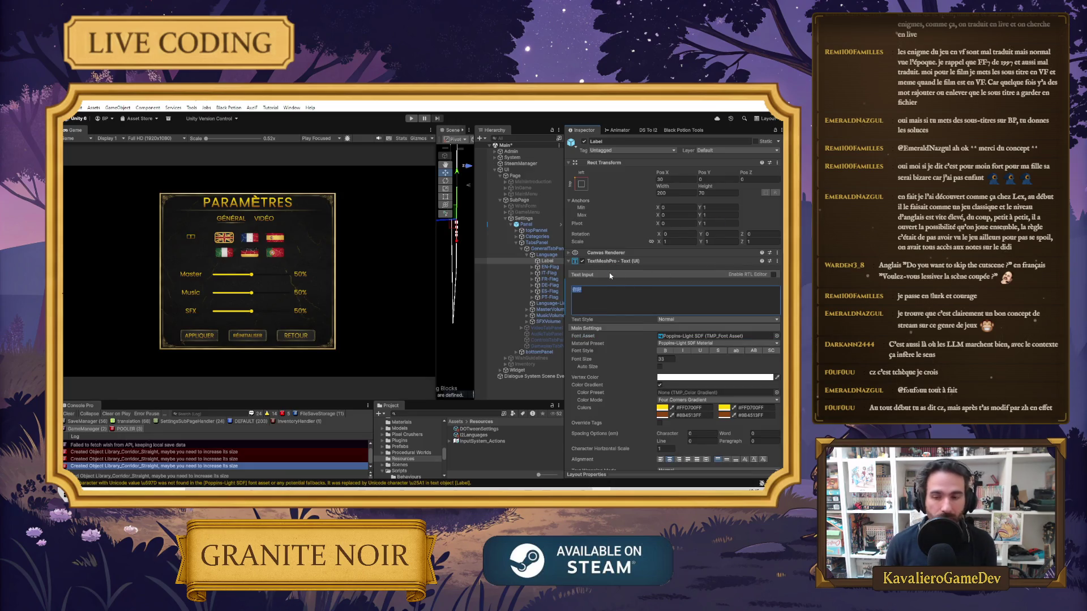
pyautogui.write('Language')
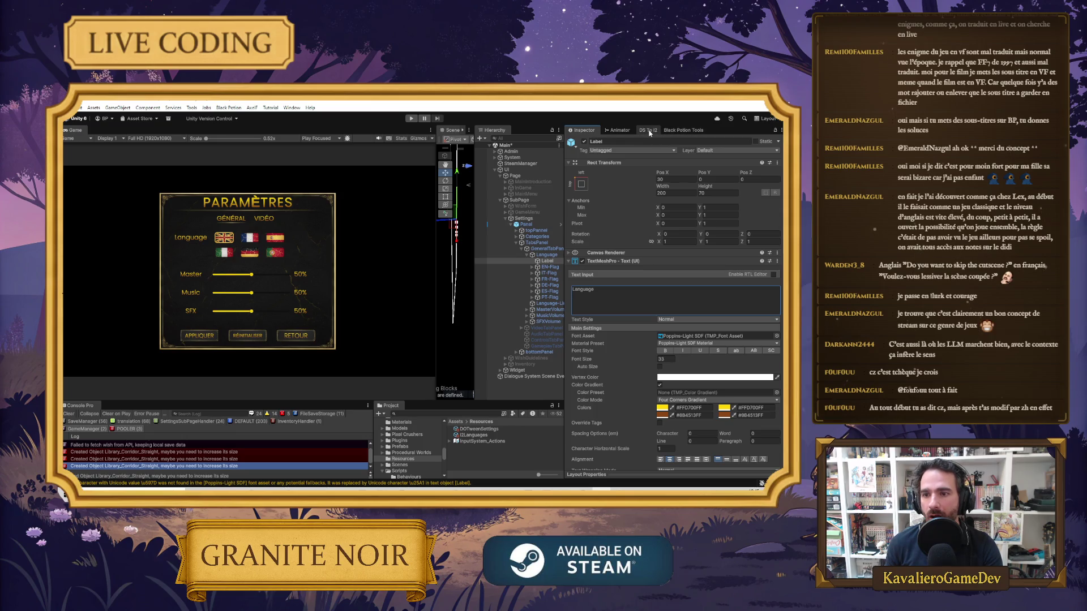
# Review the label's components, including I2 Localize, and open the I2Languages language source asset
pyautogui.scroll(-8, 668, 363)
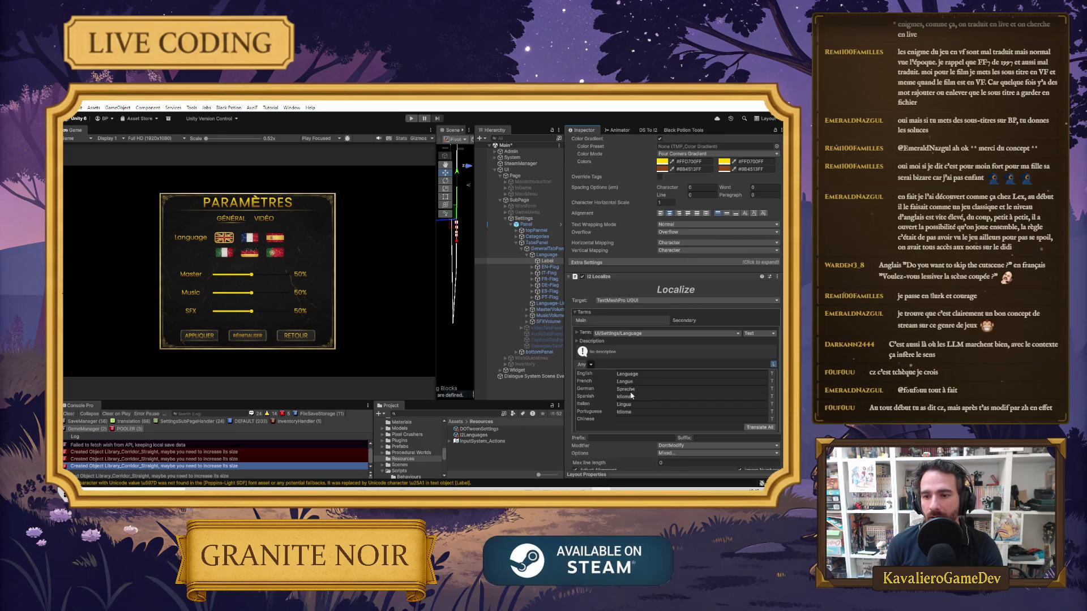
pyautogui.scroll(5, 641, 362)
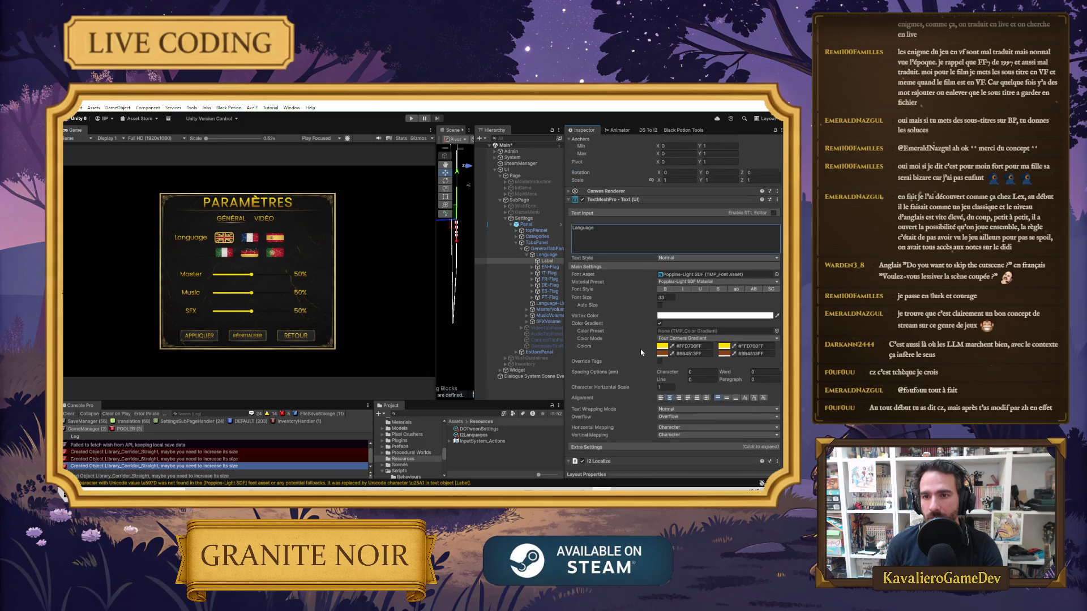
pyautogui.scroll(2, 641, 349)
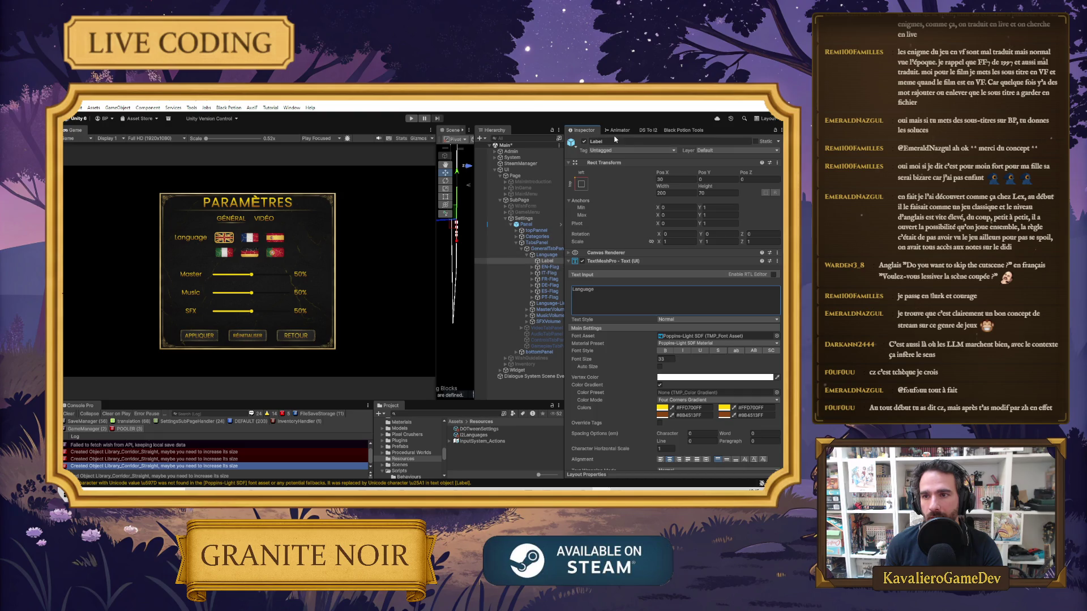
pyautogui.click(474, 435)
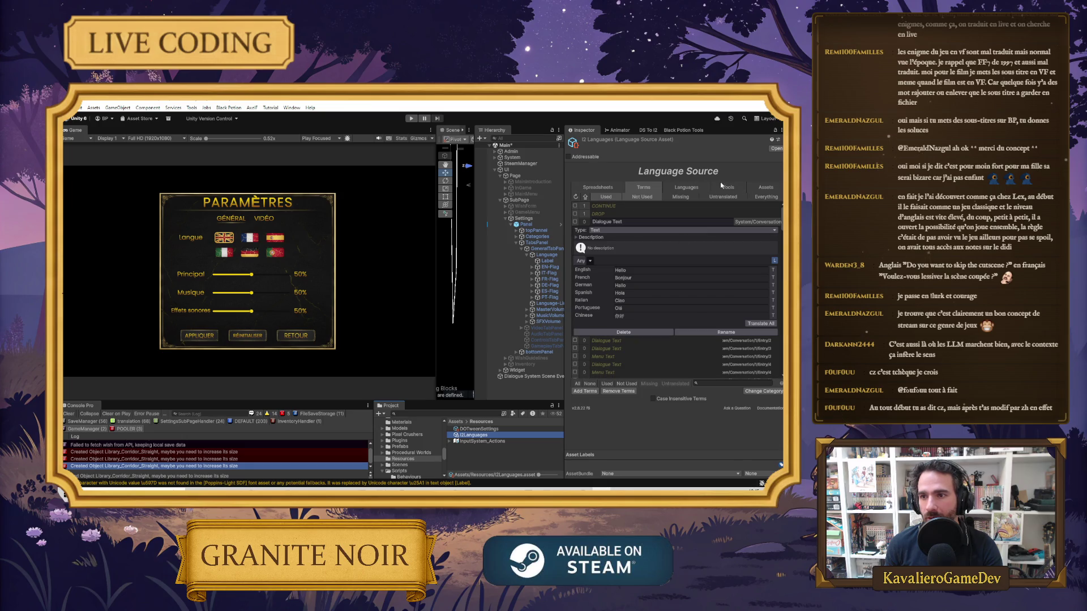
# Preview the menu in English, check Unload Languages At Runtime, expand App Name, and view Tools
pyautogui.click(688, 191)
pyautogui.click(747, 255)
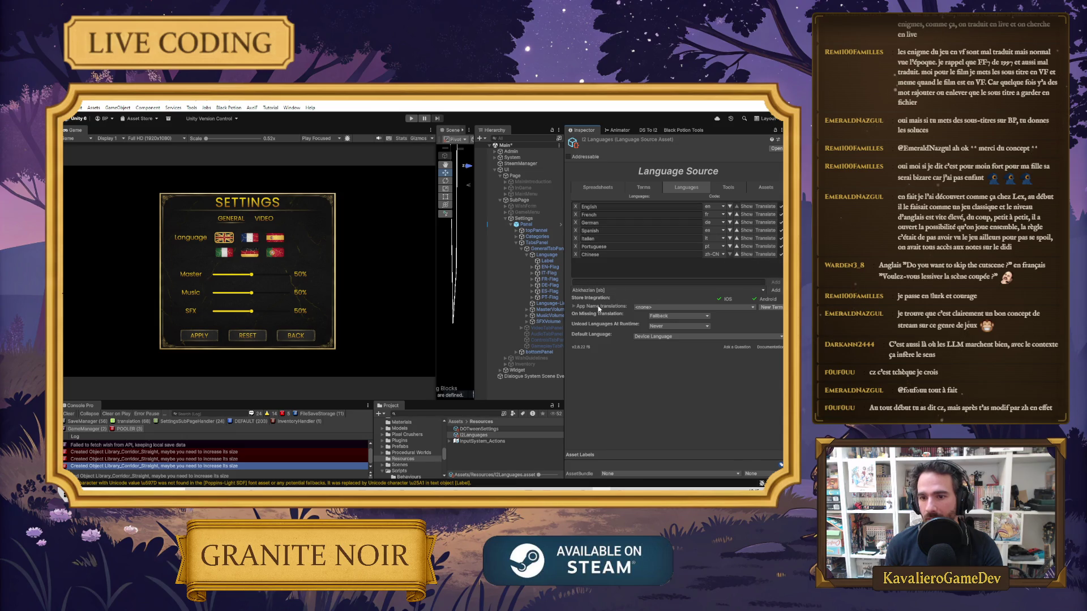
pyautogui.click(660, 326)
pyautogui.click(666, 323)
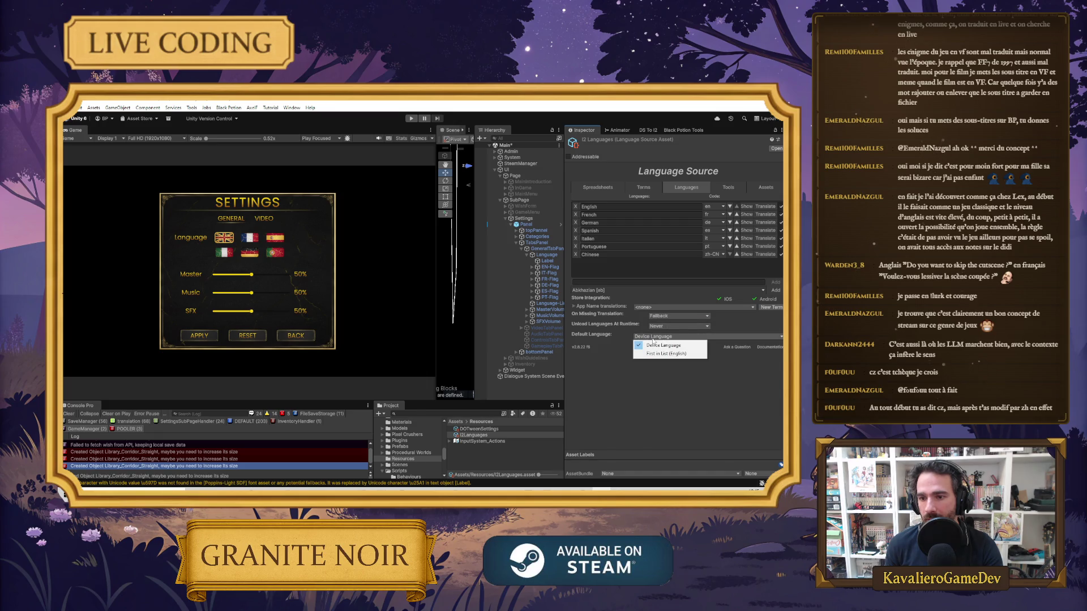
pyautogui.click(574, 306)
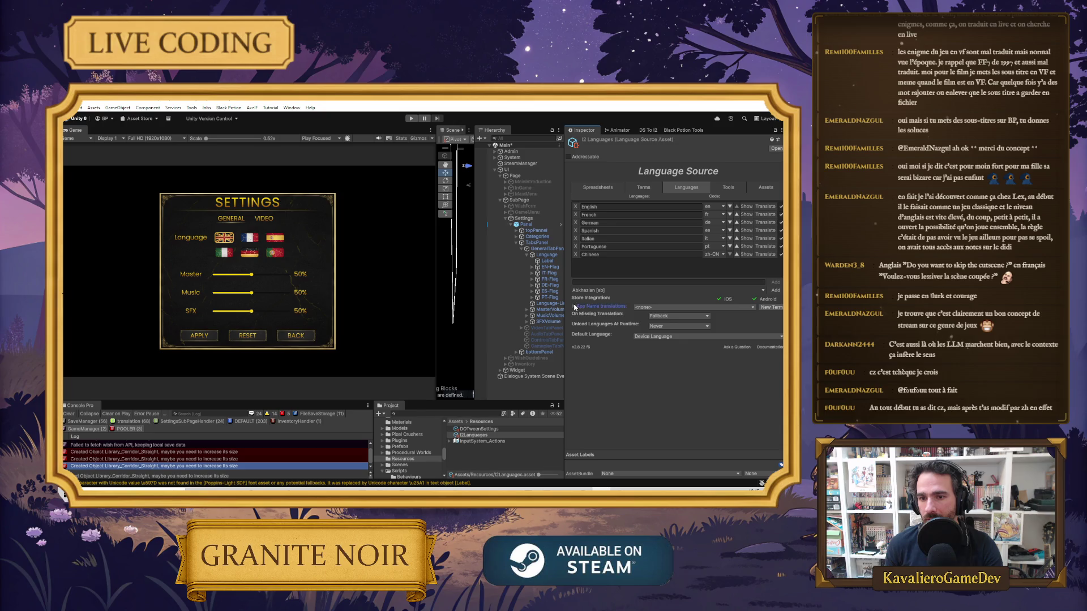
pyautogui.click(734, 190)
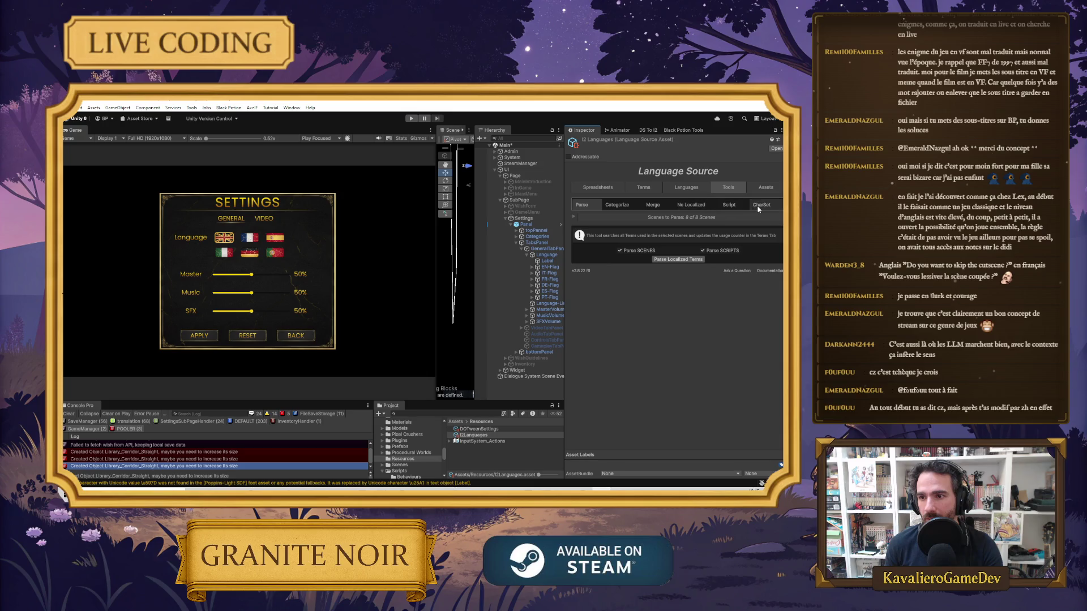
pyautogui.click(687, 187)
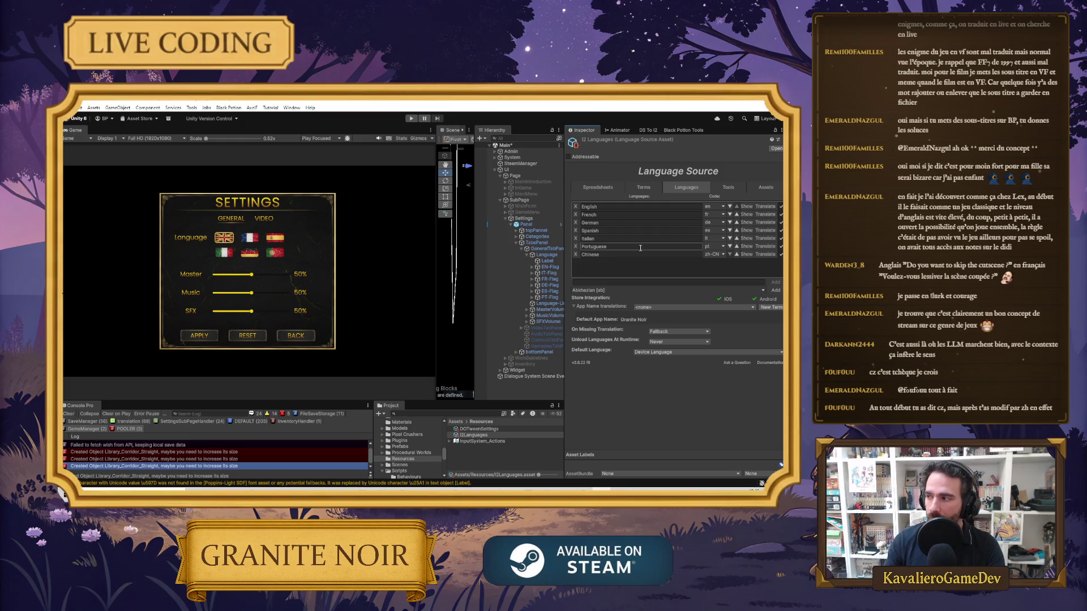
# Review the terms, then reference the 2GunsAnimset asset in the Language Source's Assets list
pyautogui.click(649, 188)
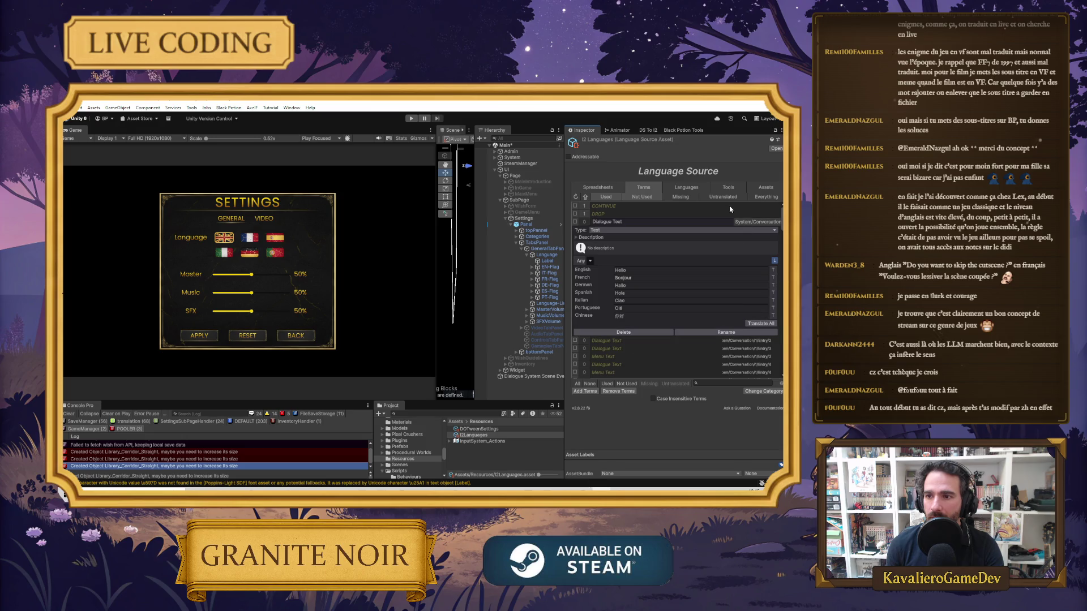
pyautogui.click(765, 188)
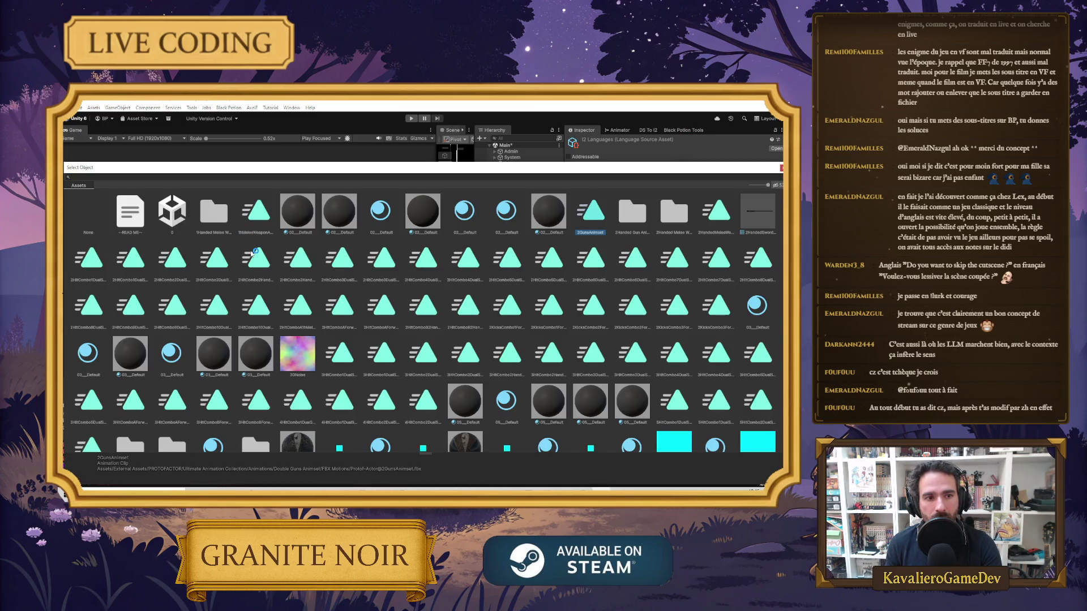
pyautogui.click(590, 213)
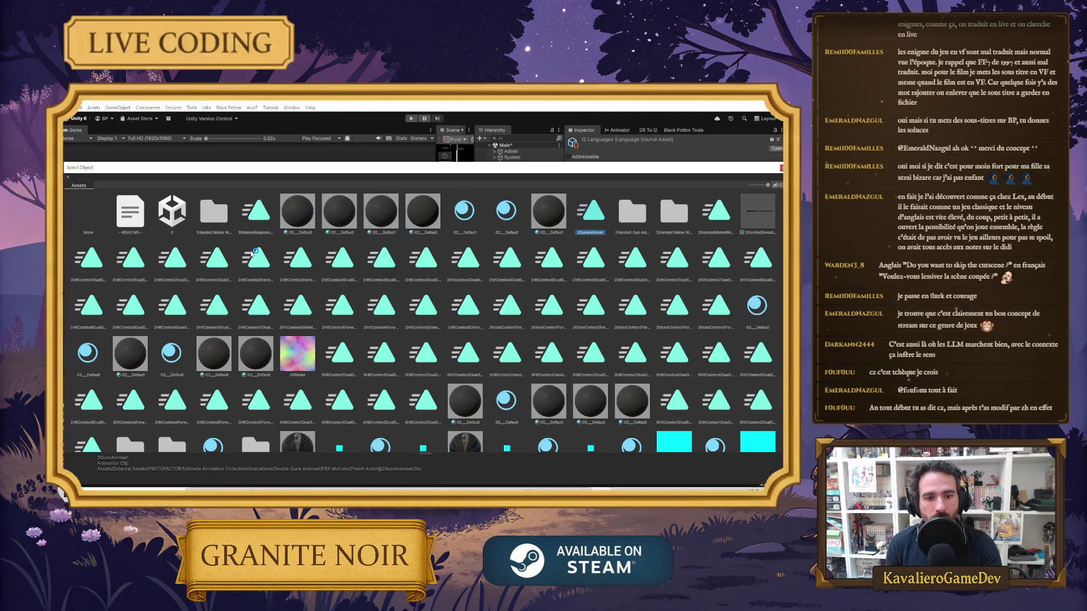
pyautogui.press('Escape')
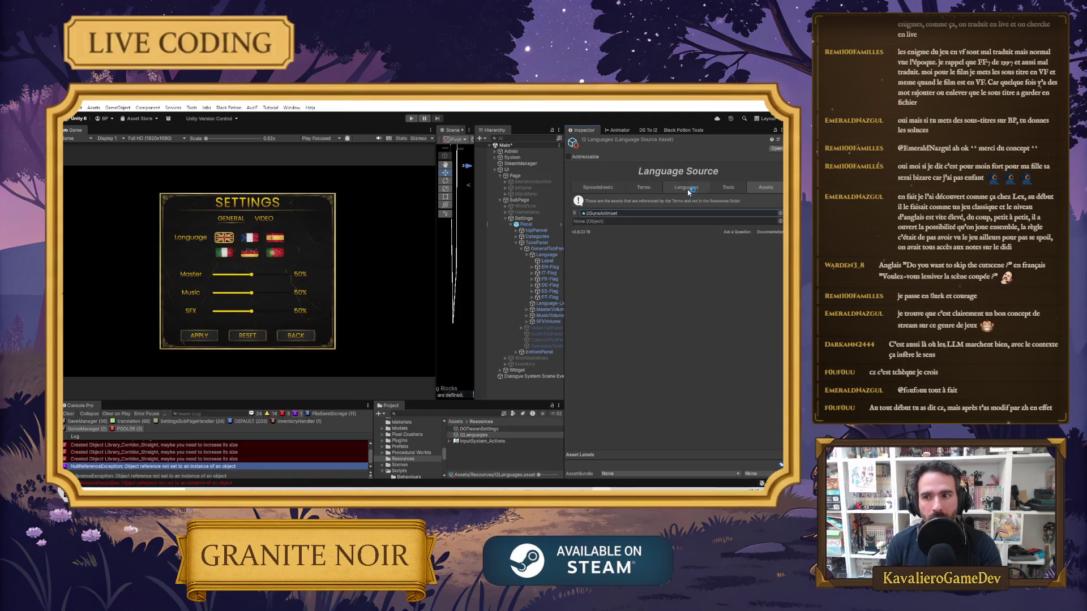
# Look through the Merge, Categorize and Script tools, selecting the Dialogue Text terms
pyautogui.click(727, 187)
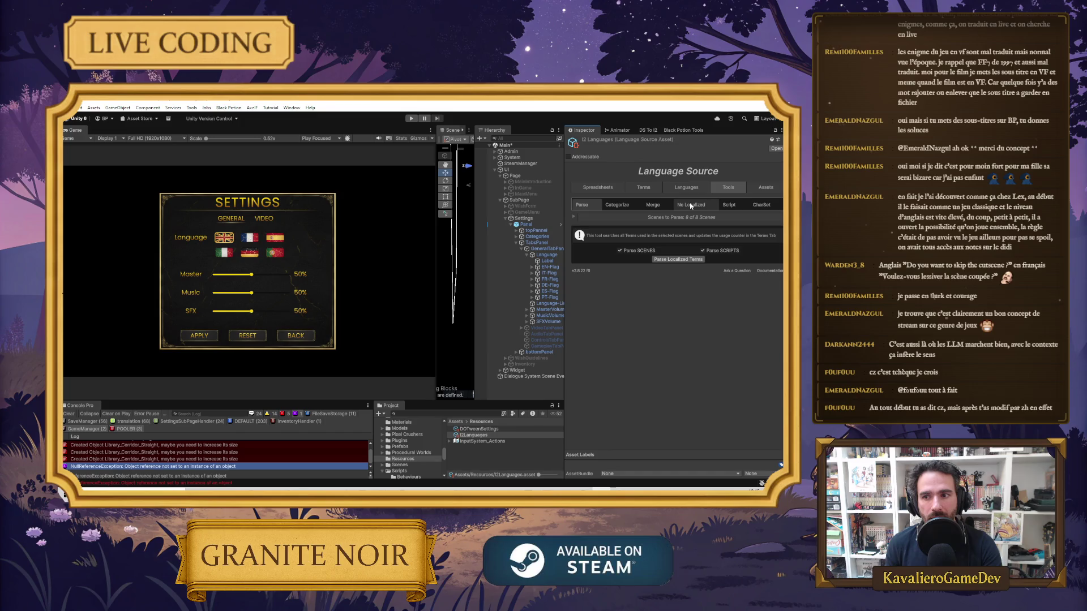
pyautogui.click(663, 205)
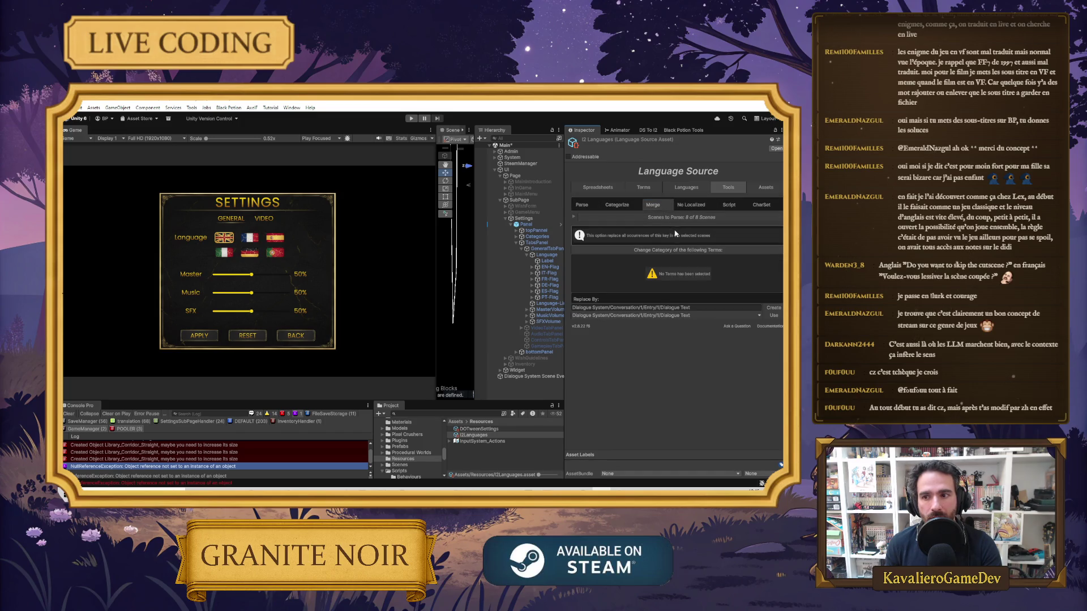
pyautogui.click(625, 207)
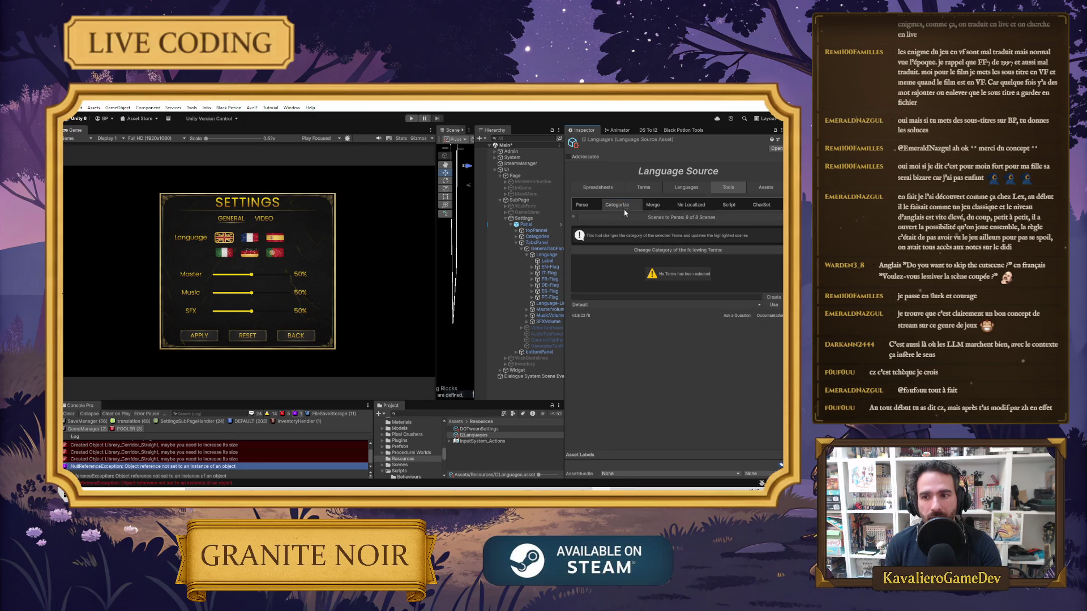
pyautogui.click(726, 207)
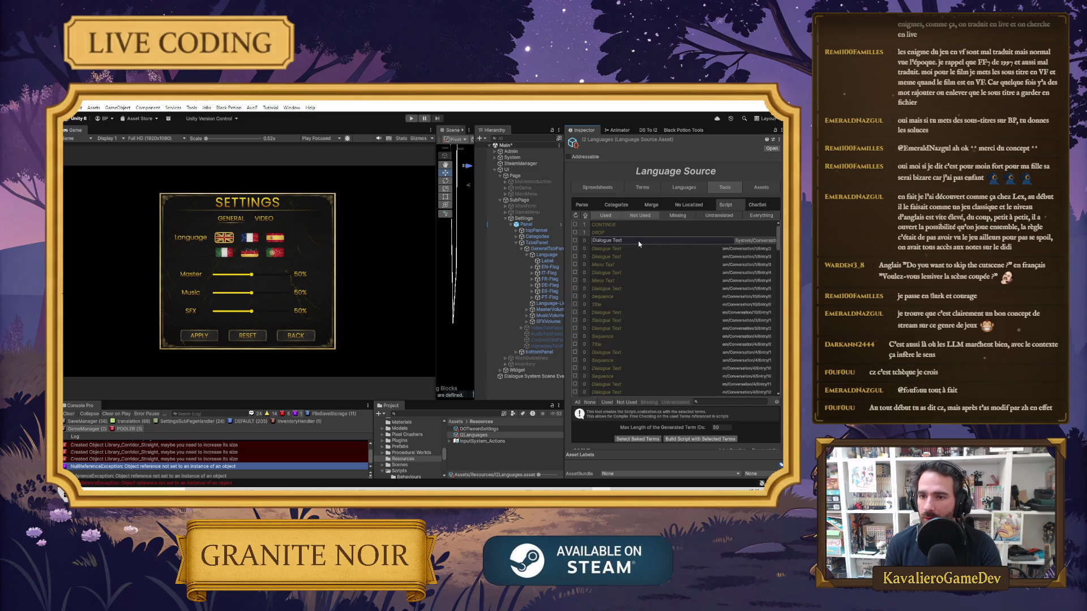
pyautogui.click(613, 246)
pyautogui.click(612, 242)
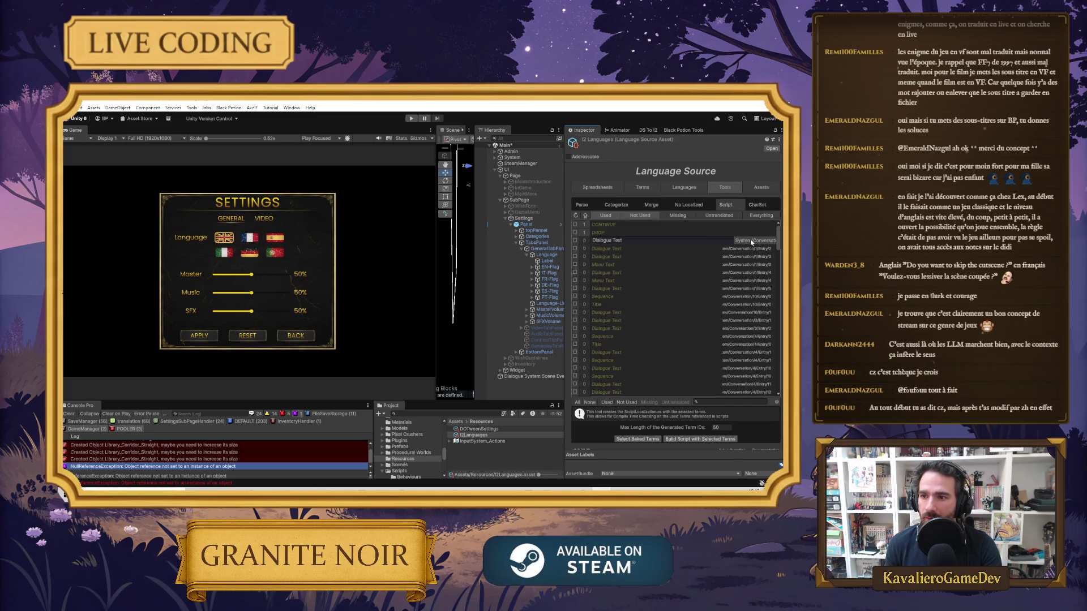
pyautogui.scroll(-2, 652, 437)
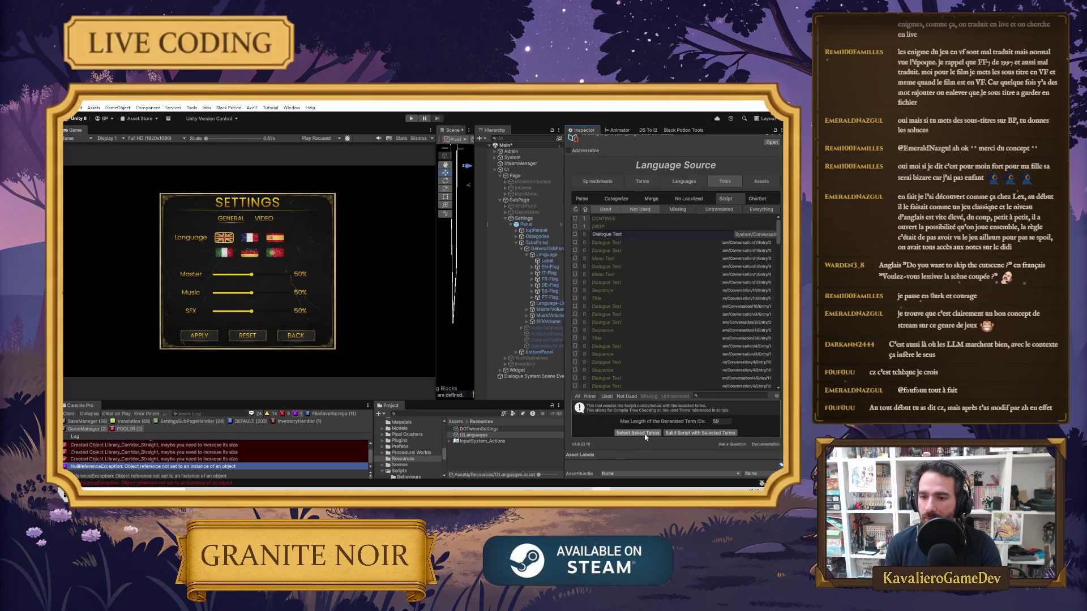
# Check the CharSet and Spreadsheets tabs, return to the term list, and select PT-Flag
pyautogui.click(759, 199)
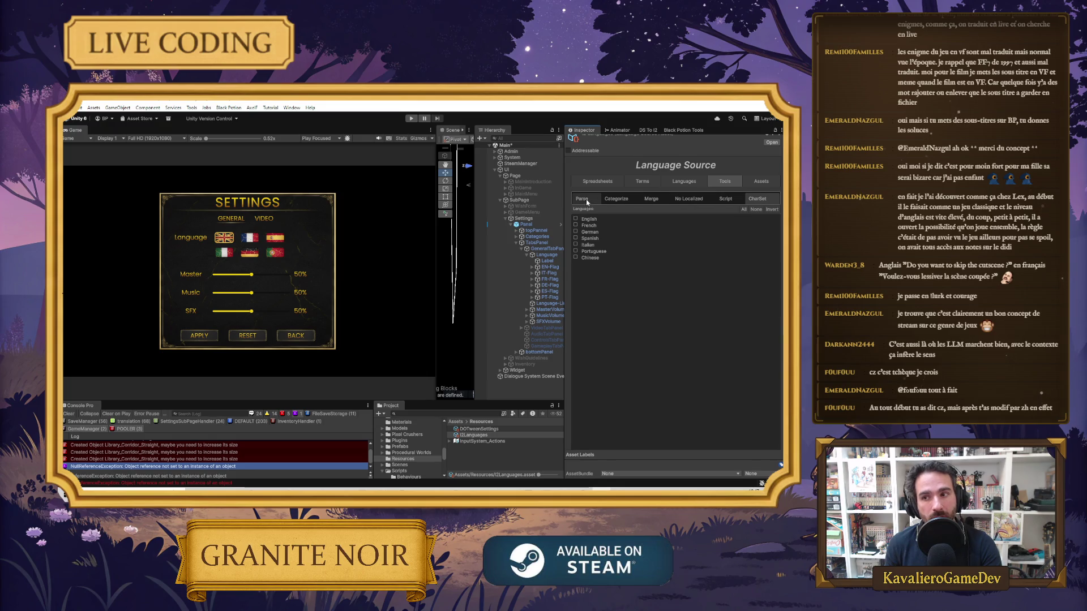
pyautogui.click(598, 181)
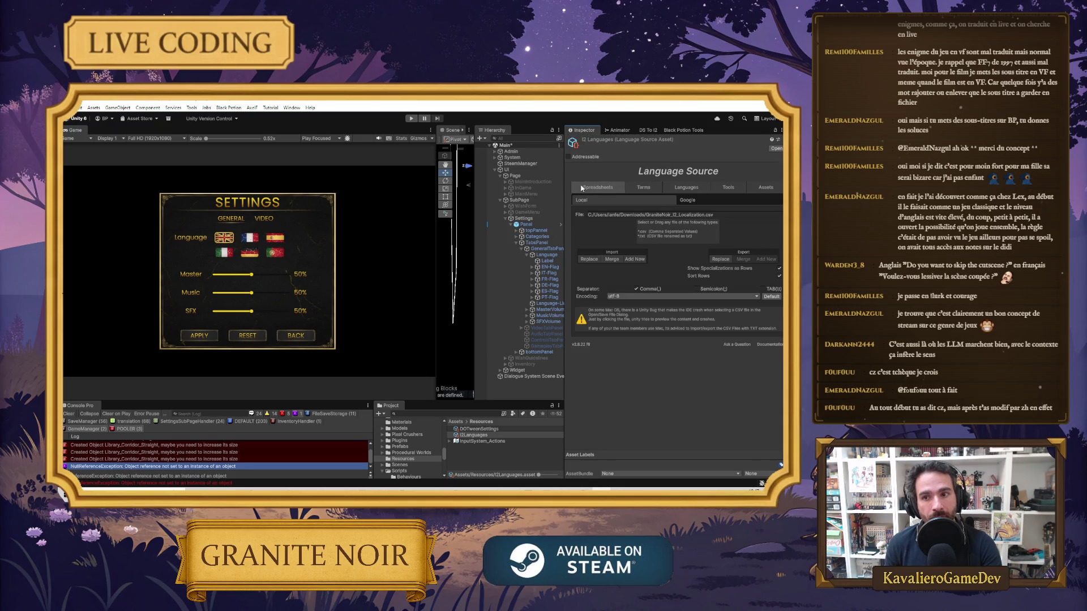
pyautogui.click(642, 188)
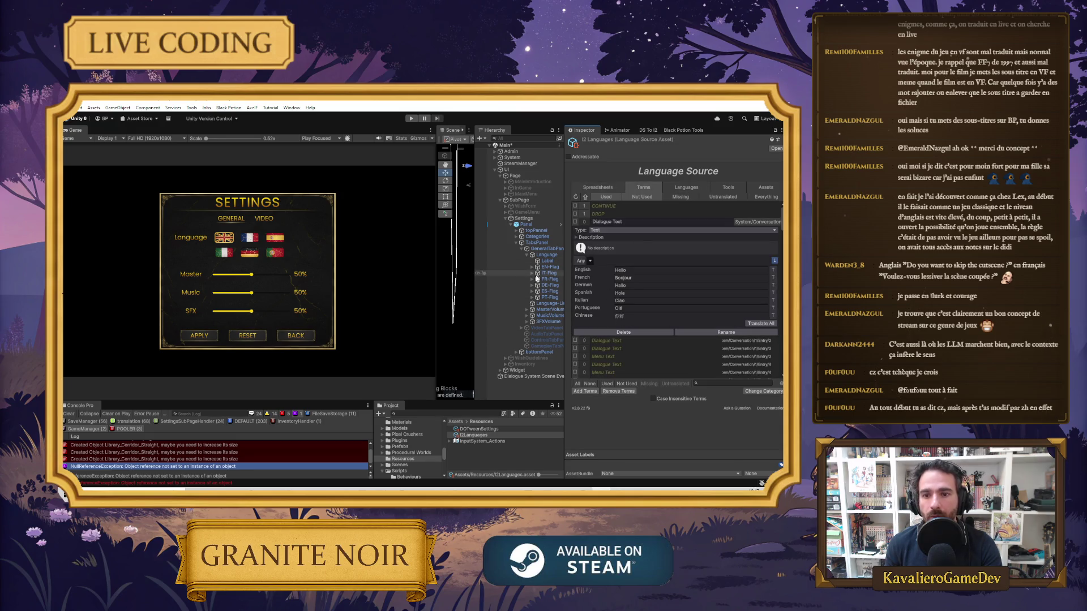
pyautogui.click(548, 297)
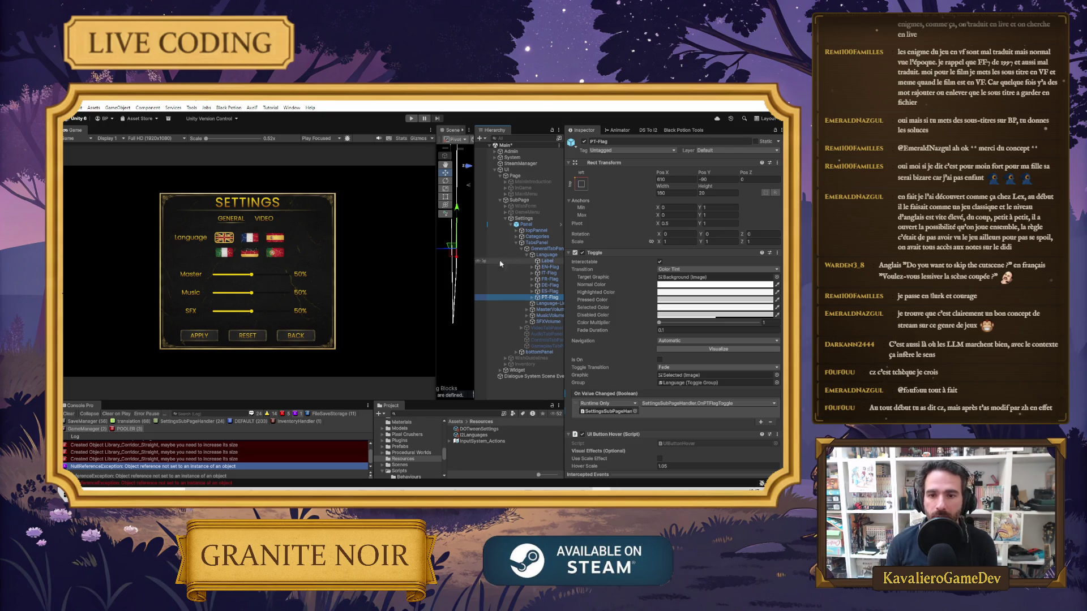
# Duplicate the PT-Flag toggle and name the copy ZH-Flag
pyautogui.moveTo(436, 261); pyautogui.dragTo(344, 262)
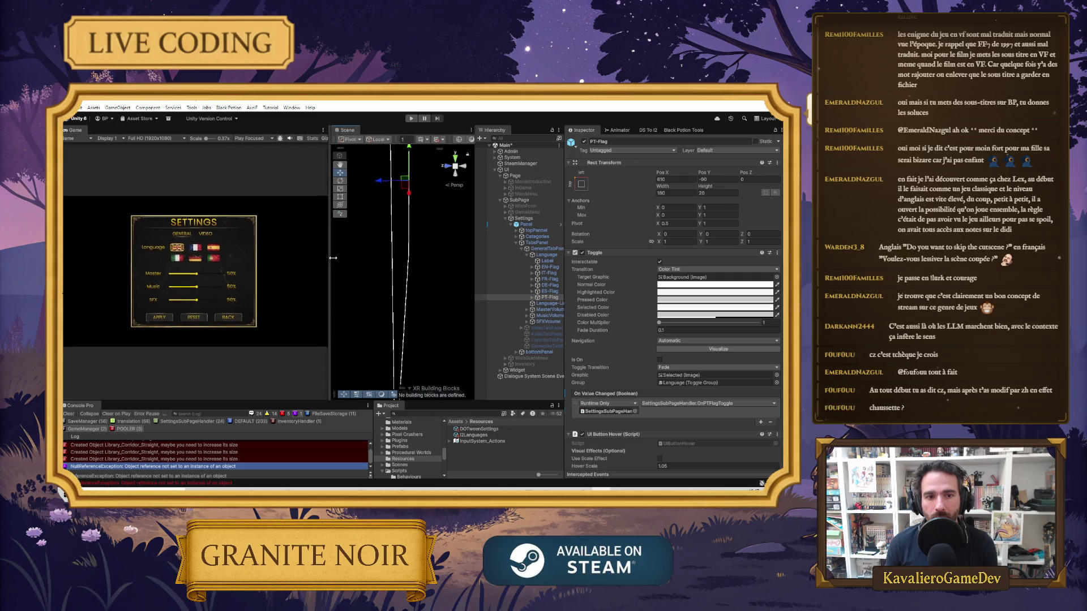
pyautogui.moveTo(475, 261); pyautogui.dragTo(421, 261)
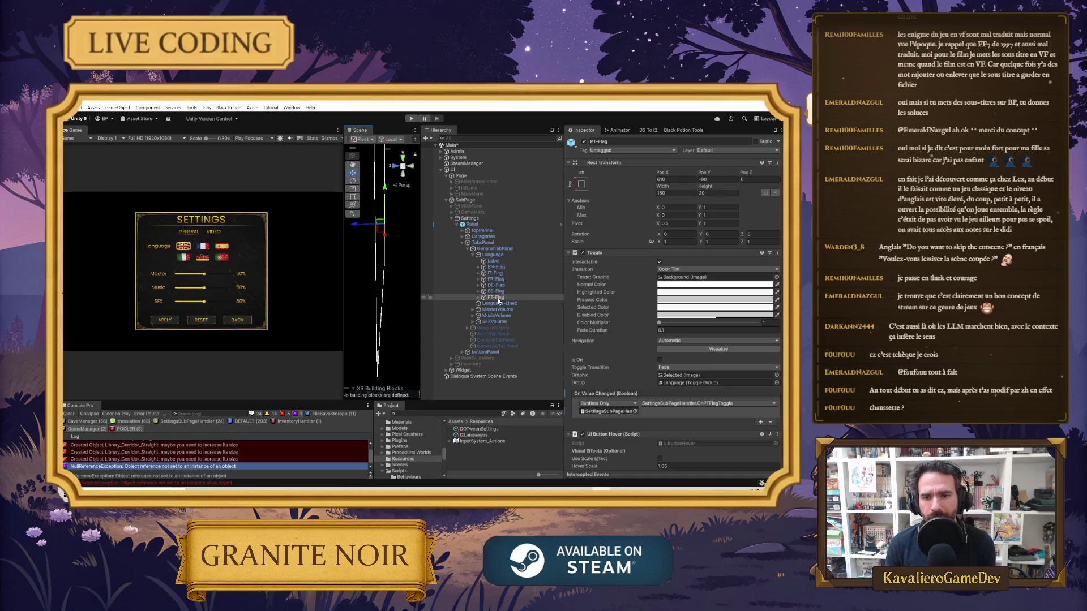
pyautogui.hotkey('ctrl', 'd')
pyautogui.click(651, 141)
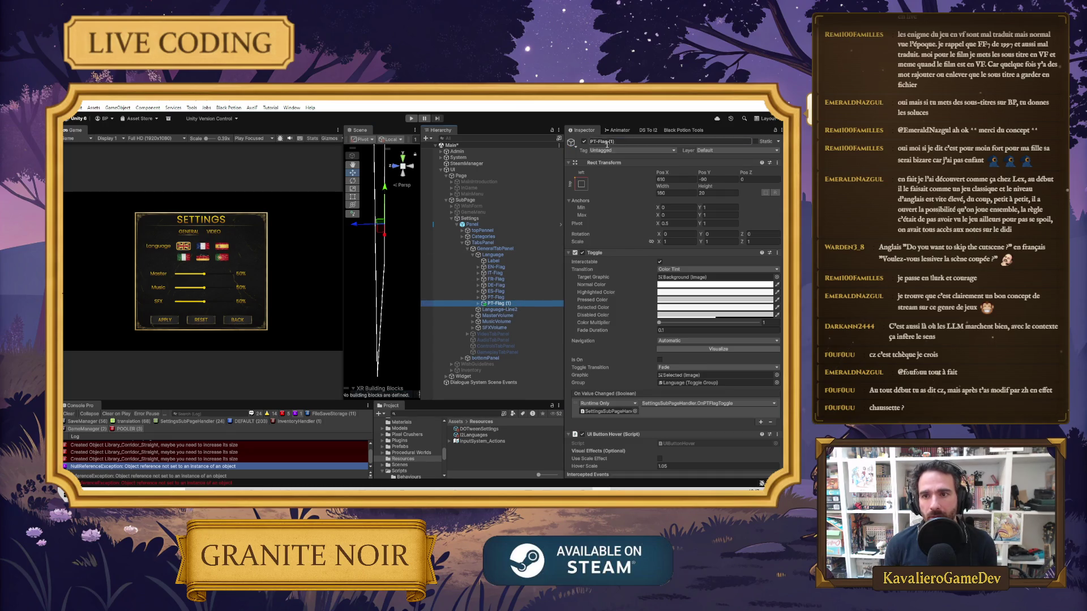
pyautogui.write('ZH')
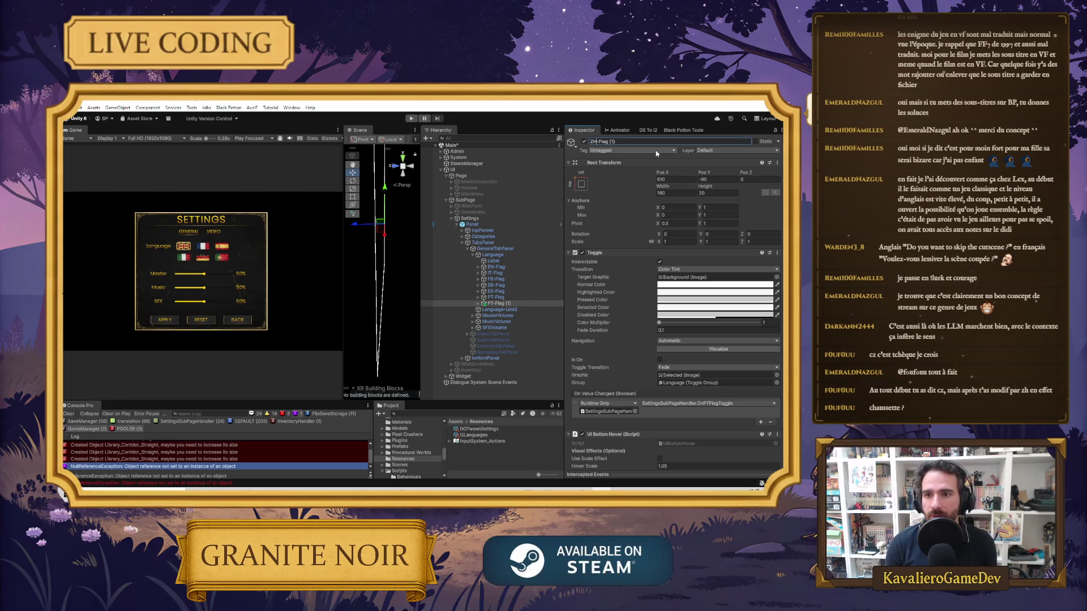
pyautogui.press('BackSpace')
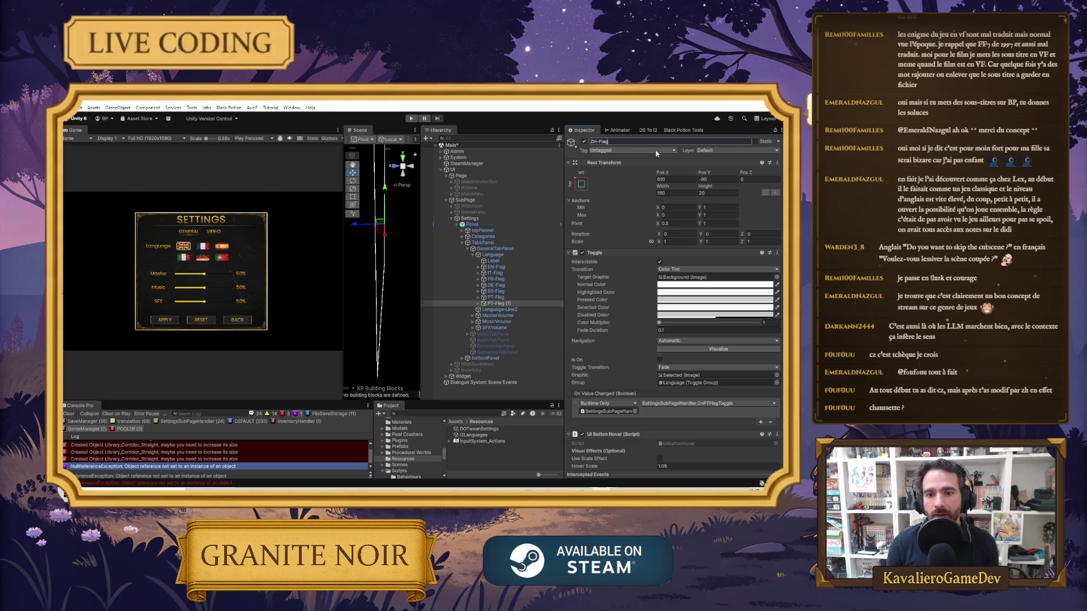
# Compare ZH-Flag's Rect Transform position with the PT, ES, DE and EN flags
pyautogui.moveTo(718, 172)
pyautogui.mouseDown()
pyautogui.moveTo(705, 175)
pyautogui.moveTo(776, 197)
pyautogui.mouseUp()
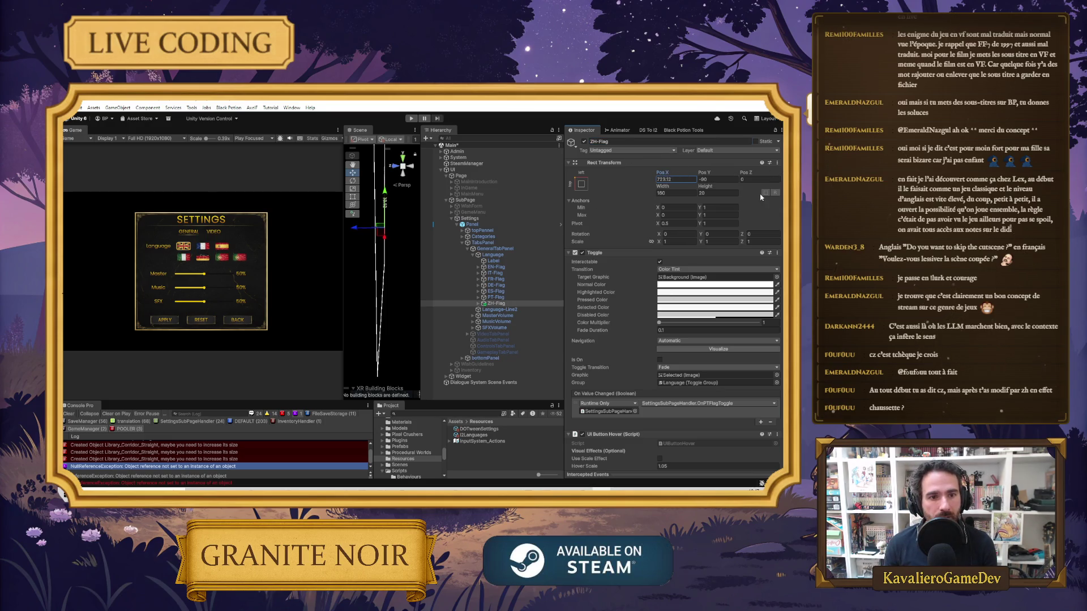
pyautogui.click(696, 179)
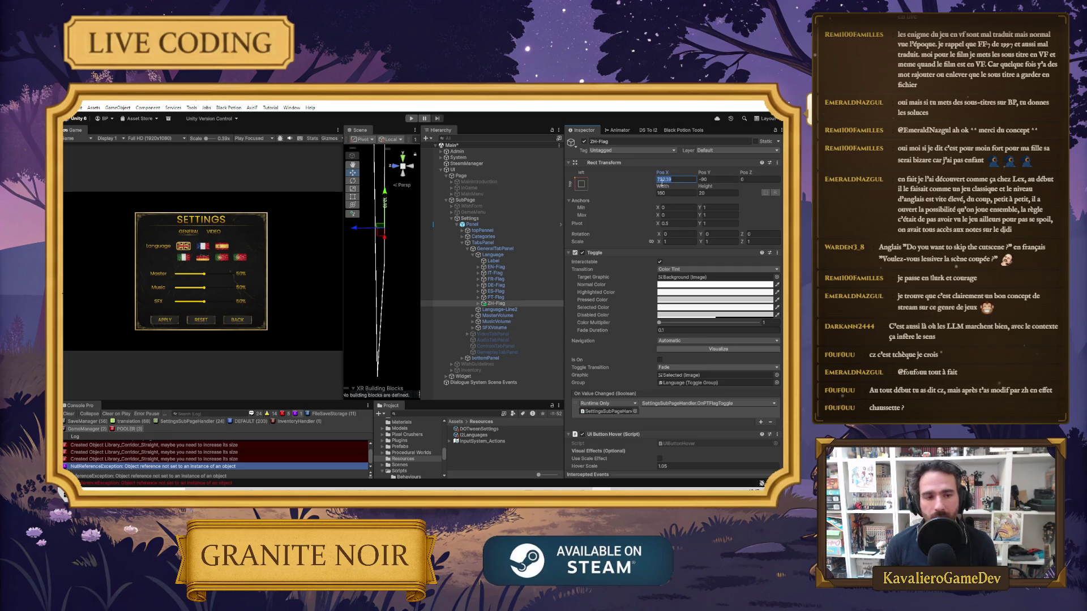
pyautogui.click(497, 298)
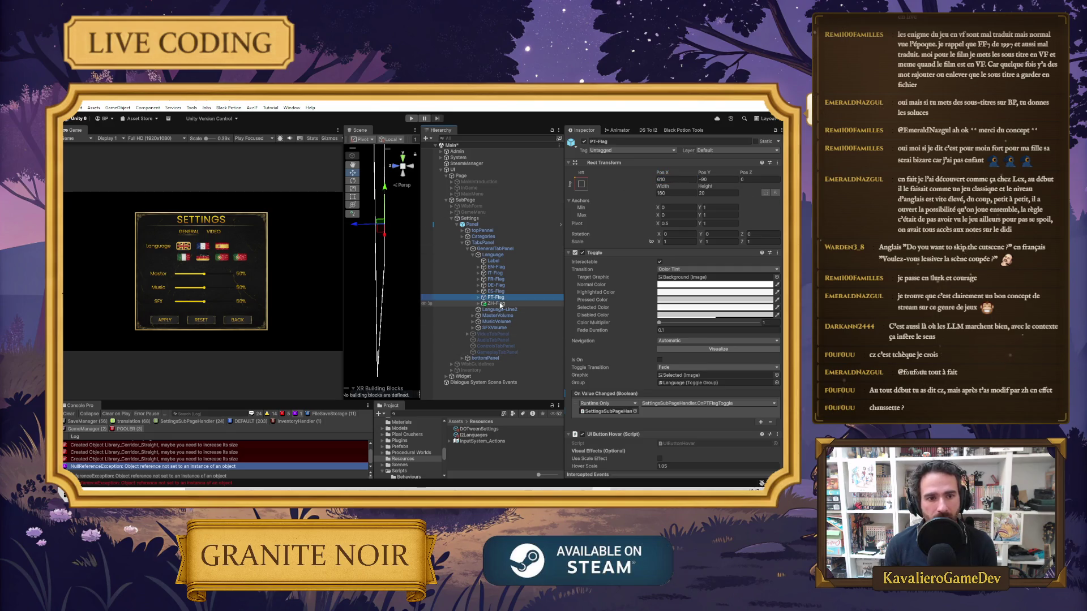
pyautogui.click(501, 304)
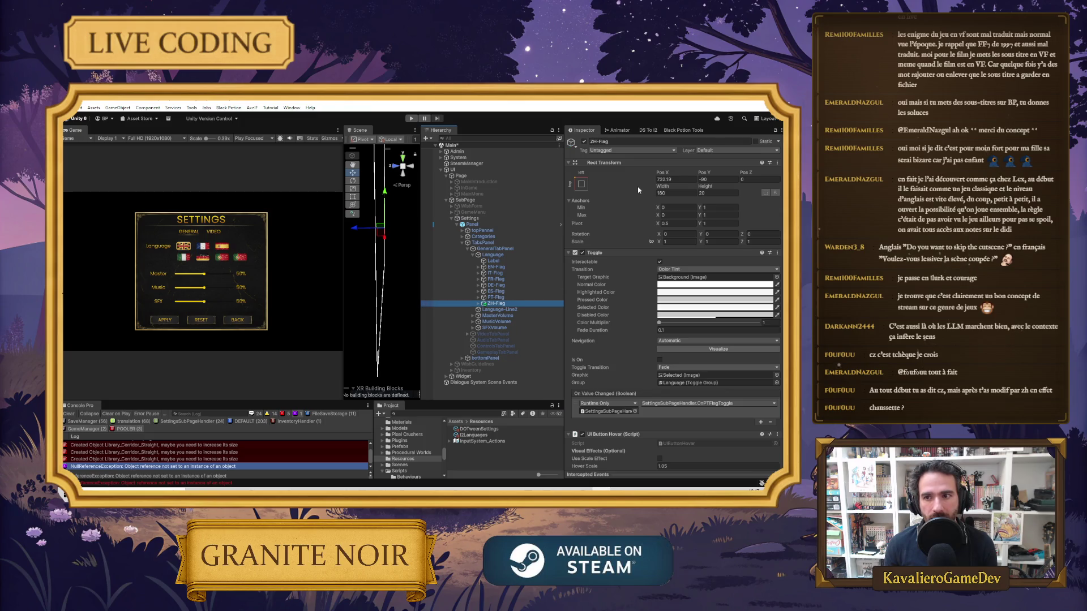
pyautogui.click(497, 292)
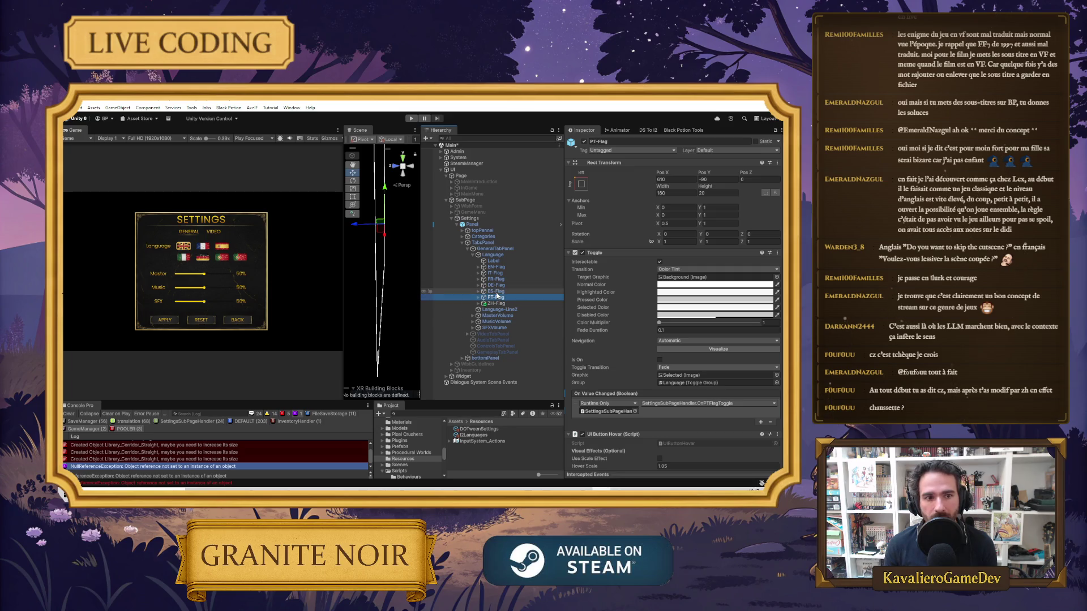
pyautogui.click(497, 304)
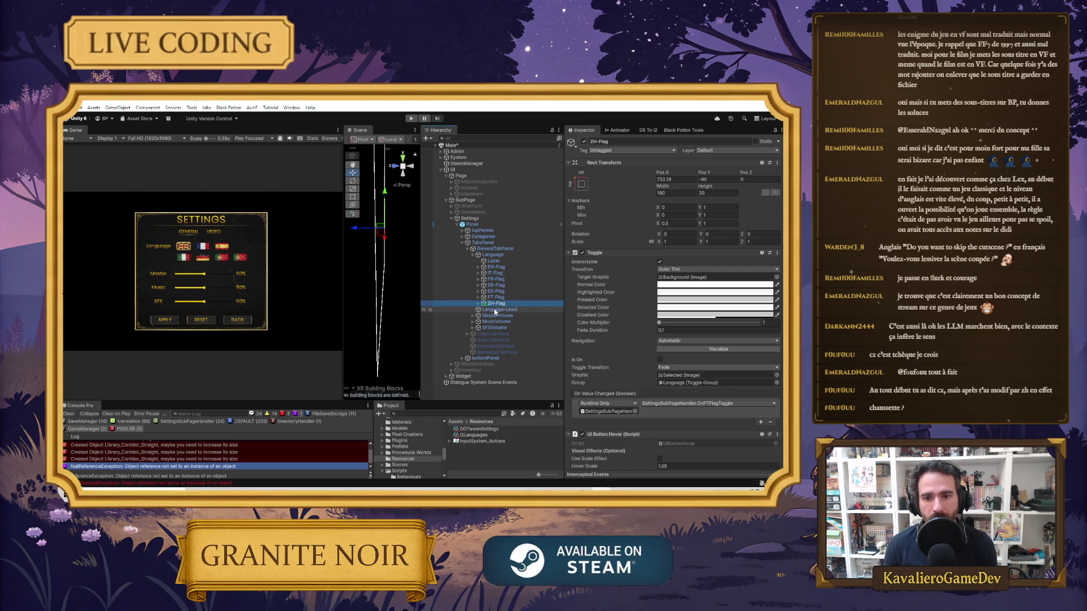
pyautogui.click(497, 285)
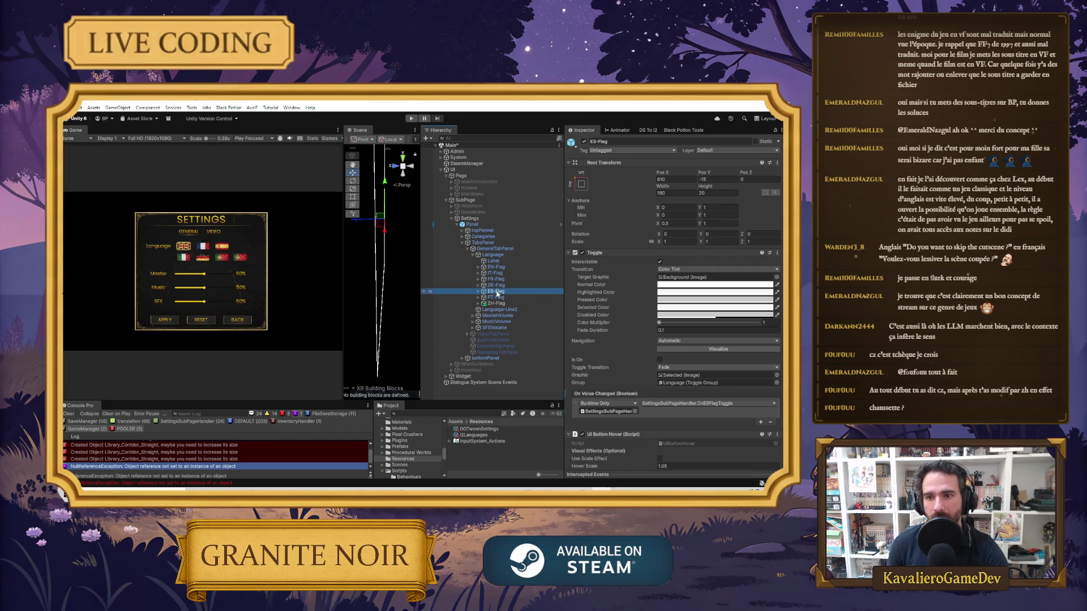
pyautogui.click(497, 267)
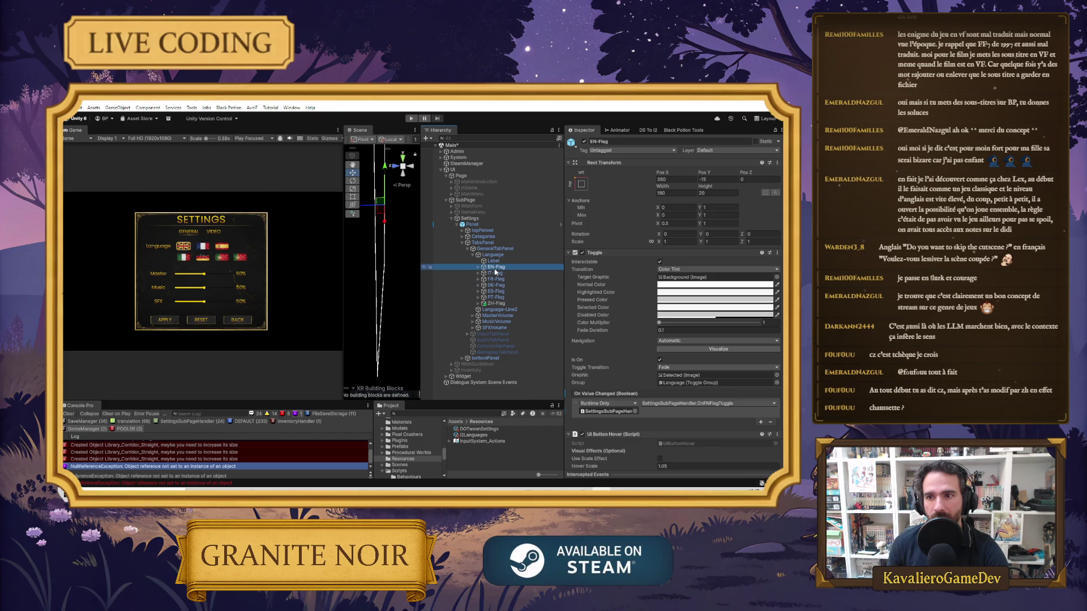
pyautogui.click(498, 285)
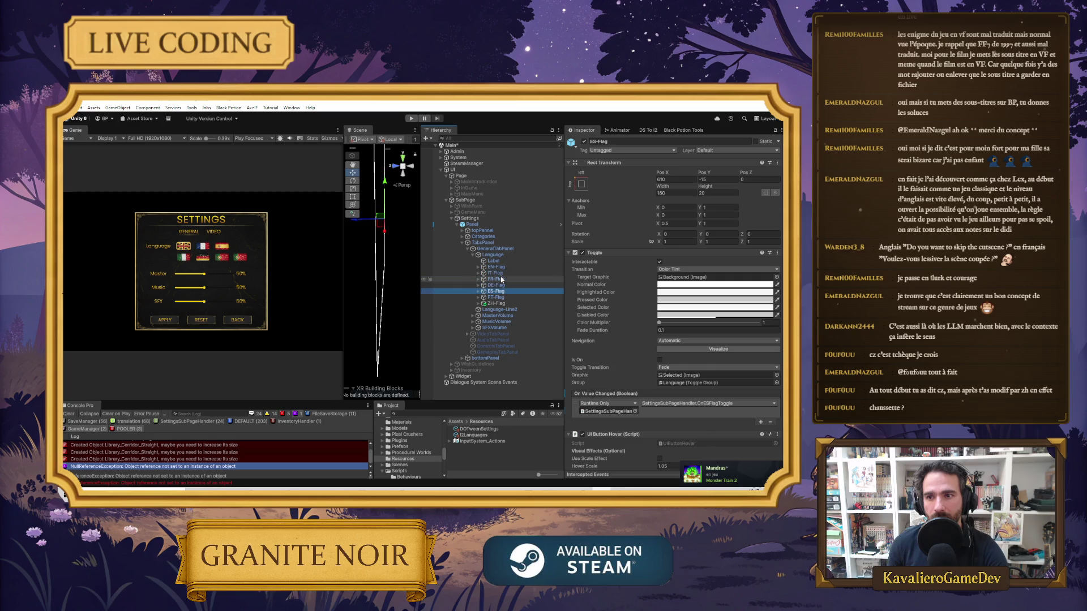
pyautogui.click(497, 291)
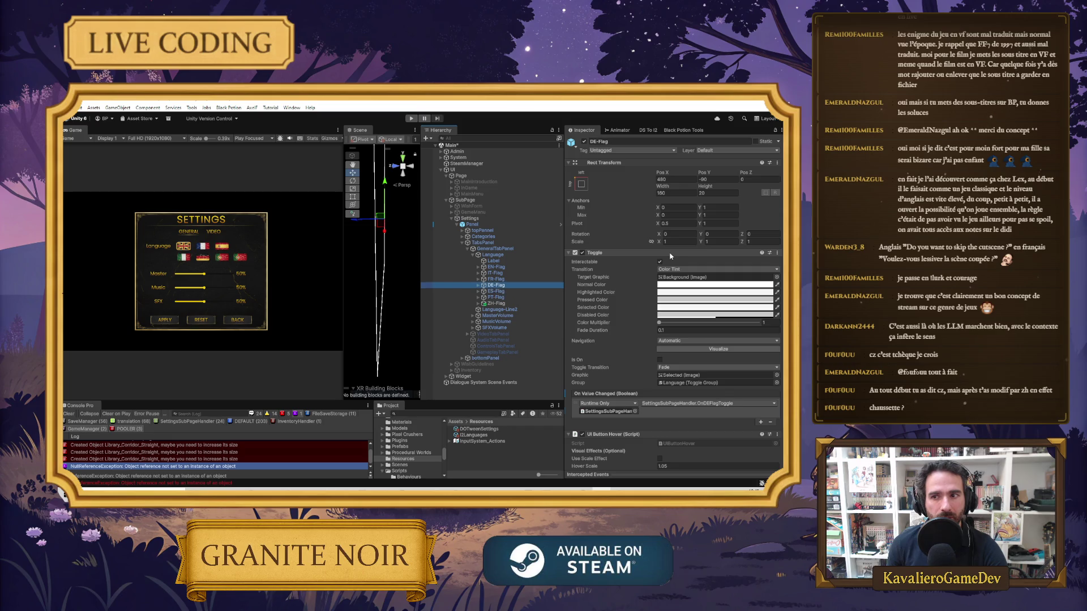
pyautogui.press('Down')
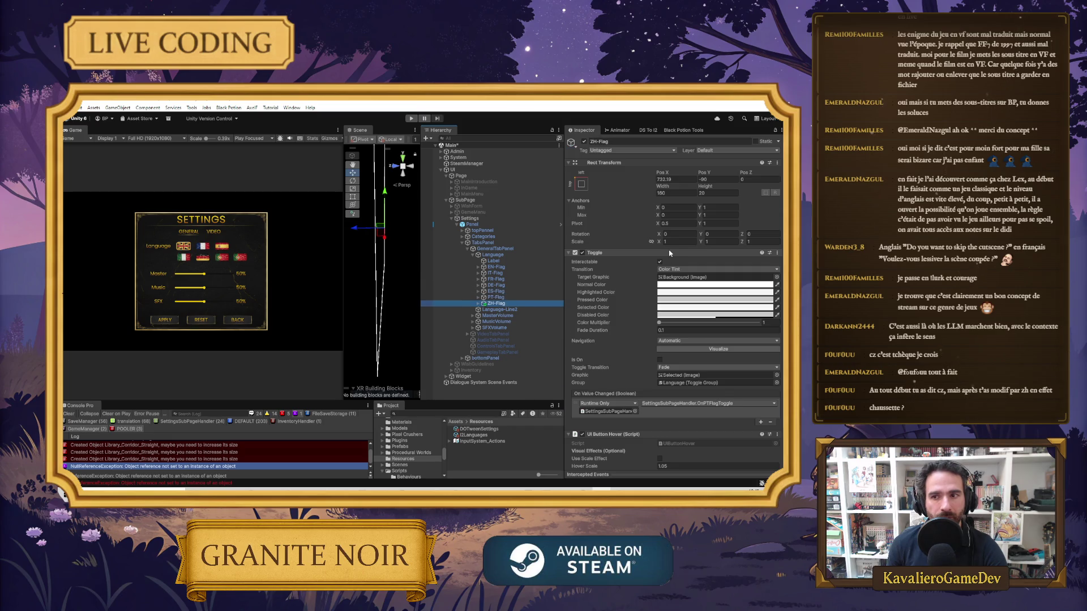
pyautogui.press('Down')
# Set ZH-Flag's Pos X to 740 and Pos Y to -50
pyautogui.click(679, 179)
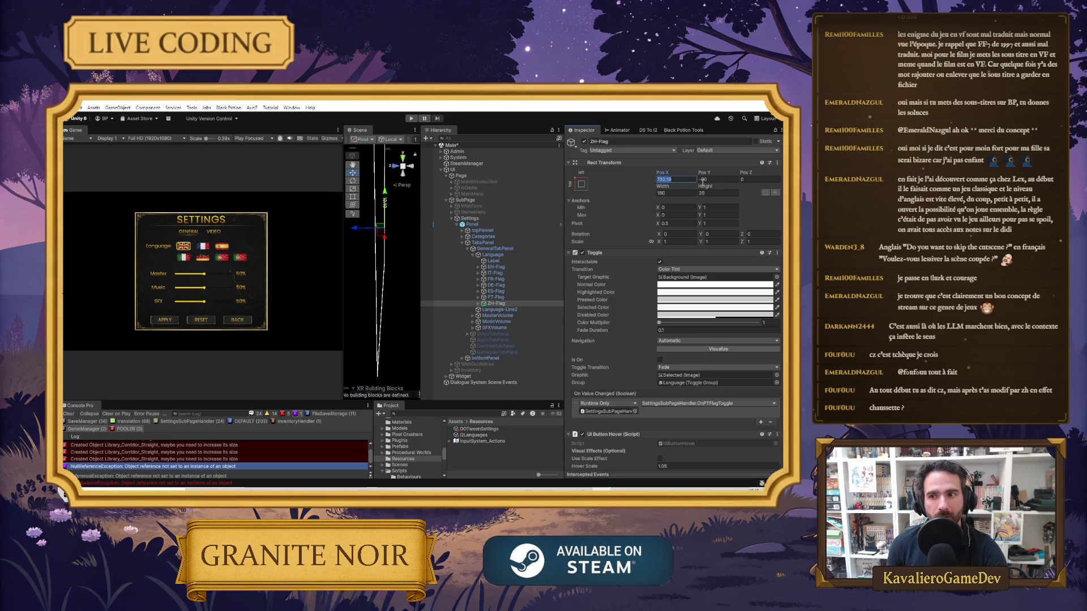
pyautogui.write('740')
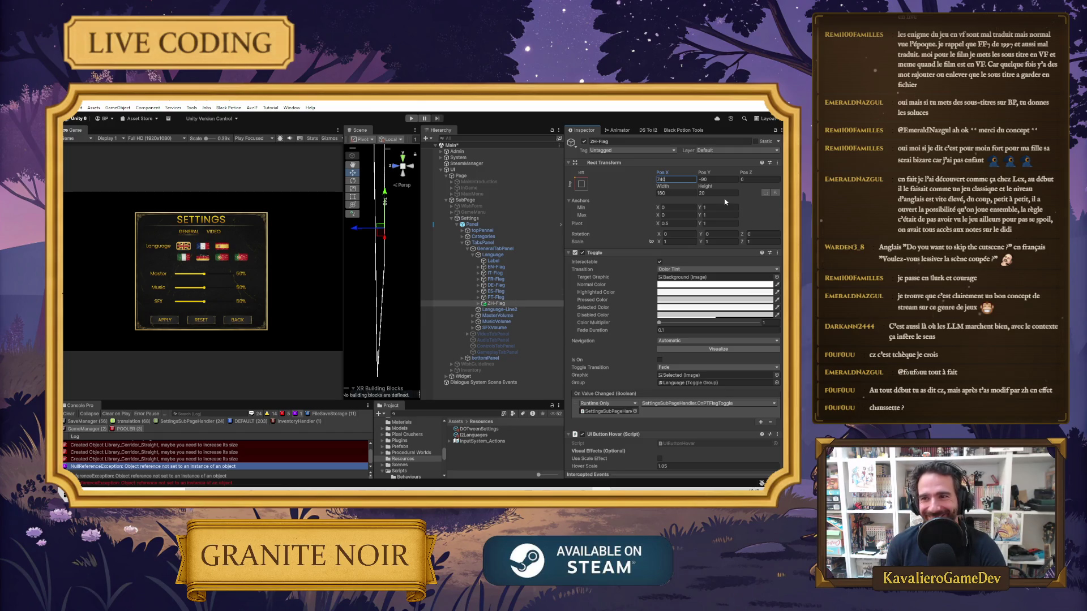
pyautogui.press('Tab')
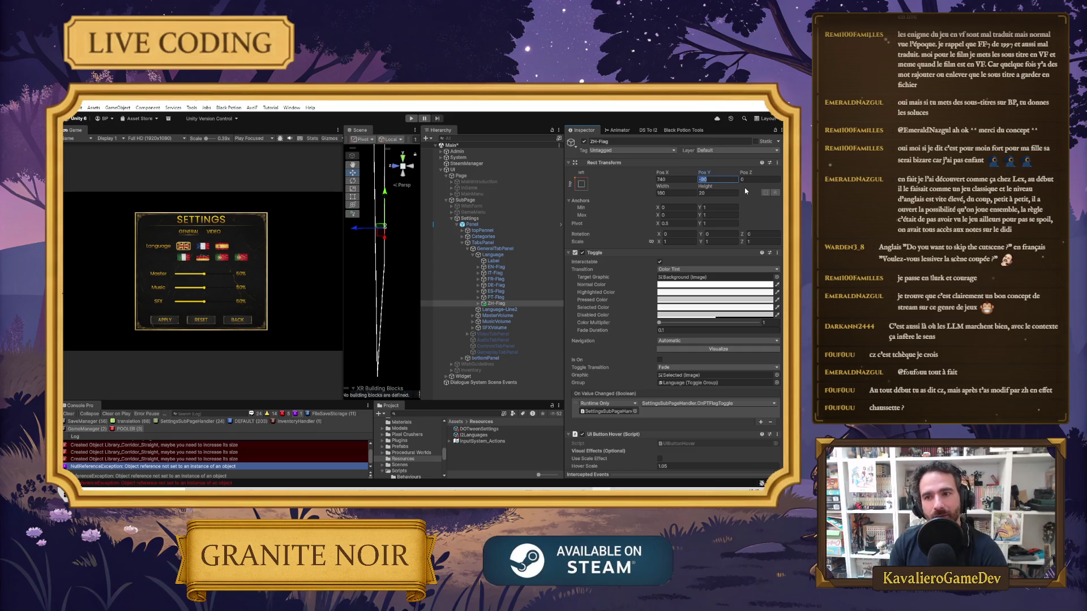
pyautogui.write('-15')
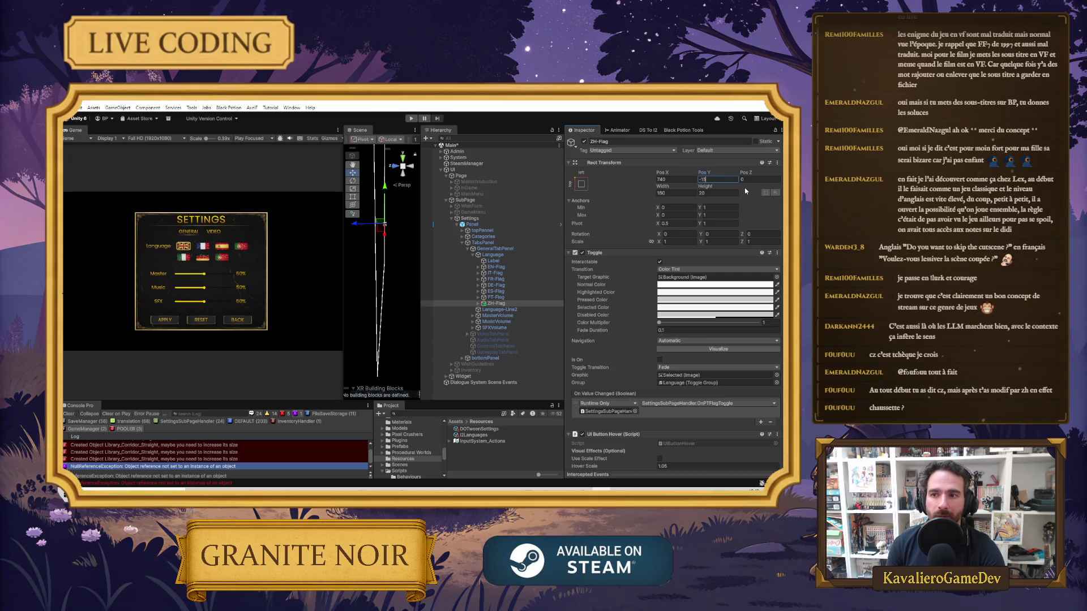
pyautogui.press('BackSpace')
pyautogui.press('BackSpace')
pyautogui.write('45')
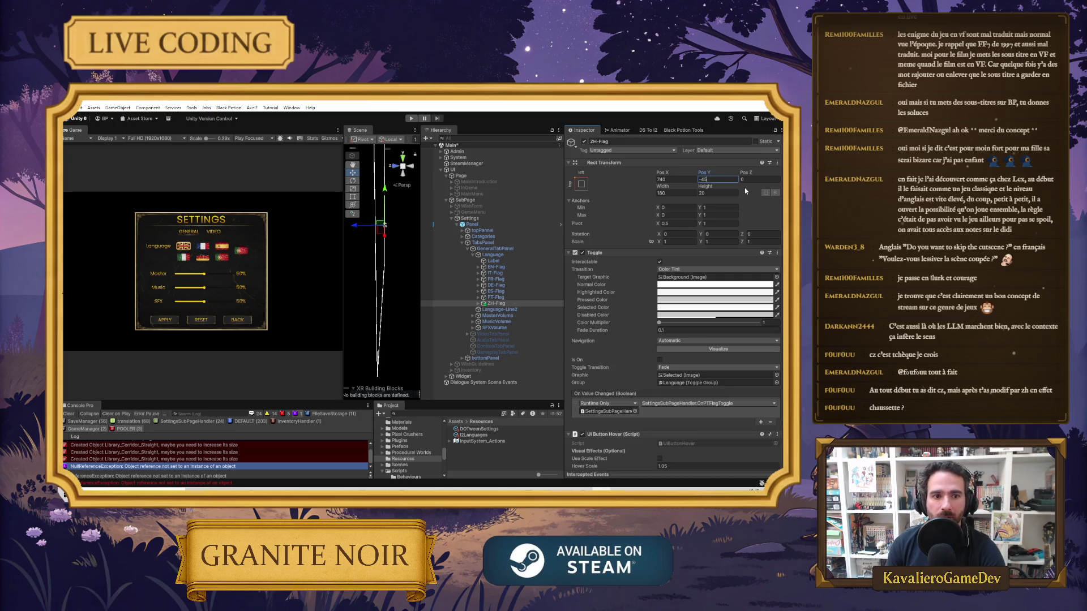
pyautogui.press('BackSpace')
pyautogui.press('BackSpace')
pyautogui.write('50')
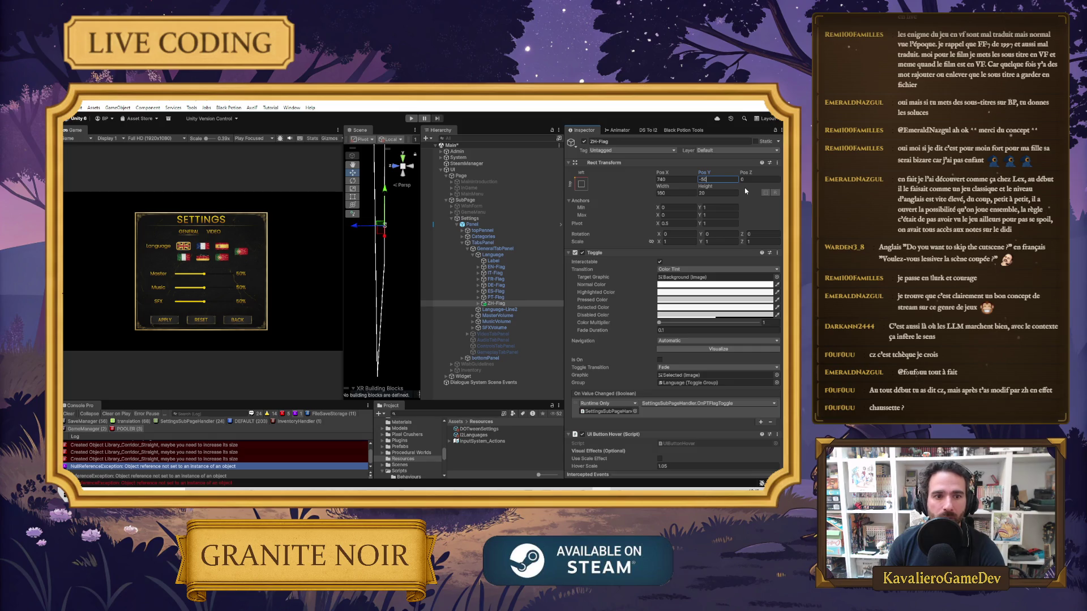
pyautogui.moveTo(341, 275)
pyautogui.mouseDown()
pyautogui.moveTo(449, 280)
pyautogui.moveTo(356, 268)
pyautogui.mouseUp()
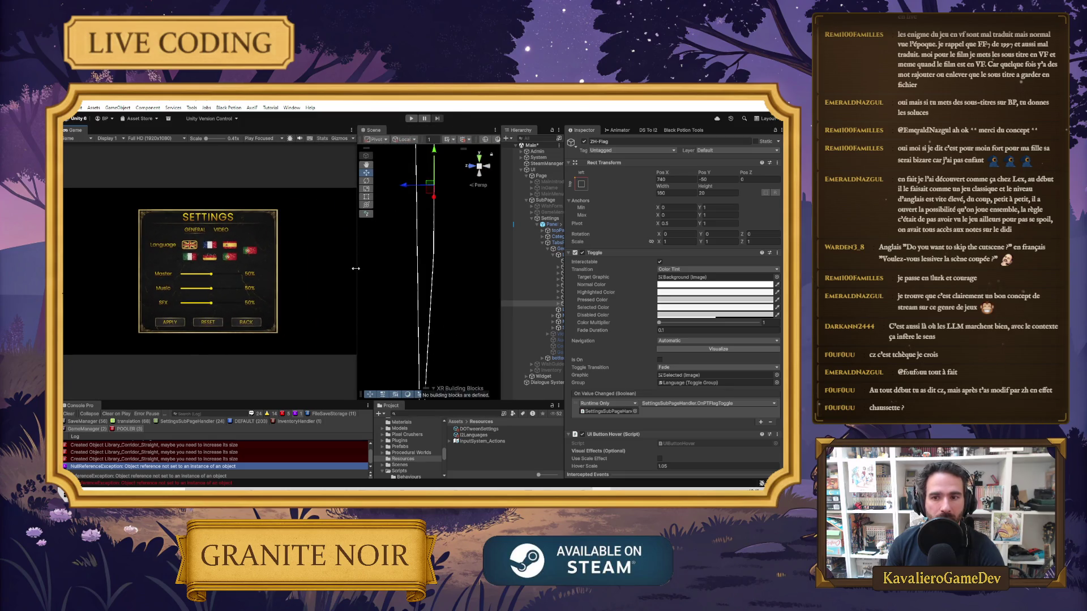
# Drag the panel splitters to widen the Hierarchy and Scene view while shrinking the Game view
pyautogui.moveTo(501, 260); pyautogui.dragTo(447, 253)
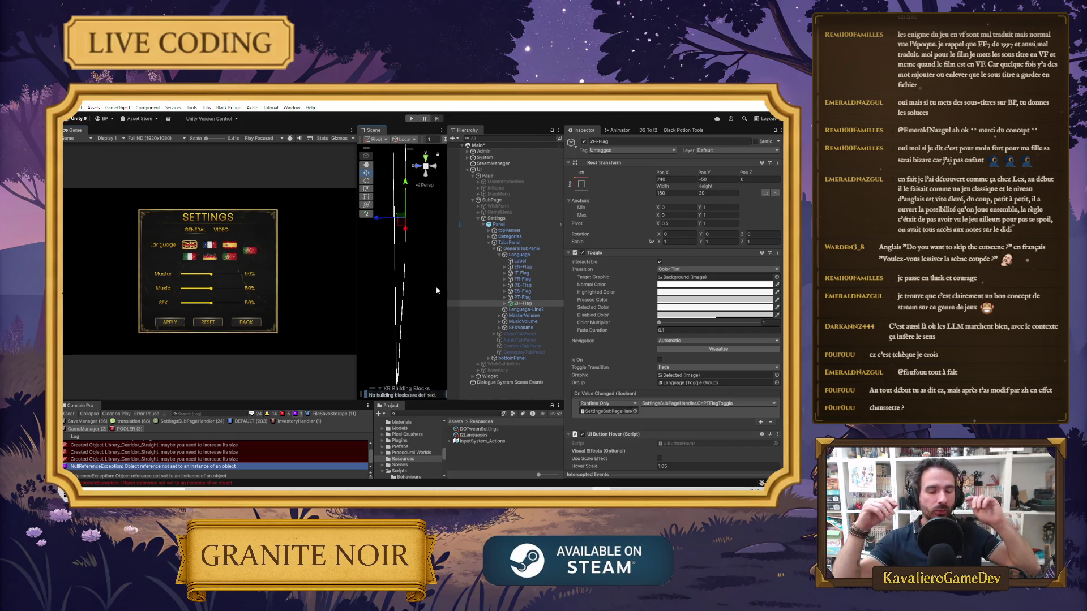
pyautogui.moveTo(344, 264); pyautogui.dragTo(332, 267)
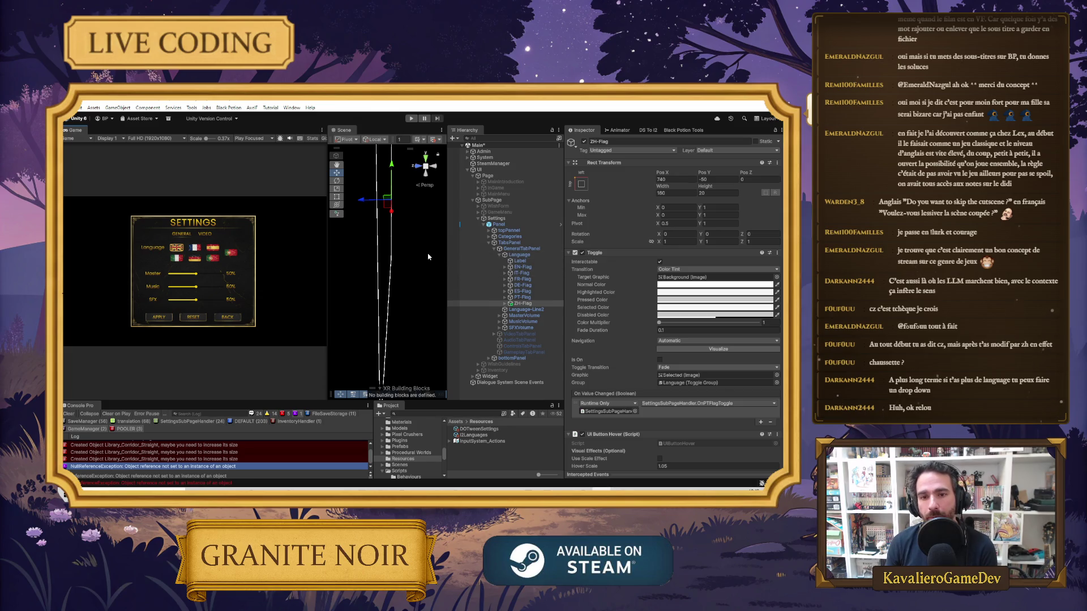
pyautogui.moveTo(328, 280); pyautogui.dragTo(311, 274)
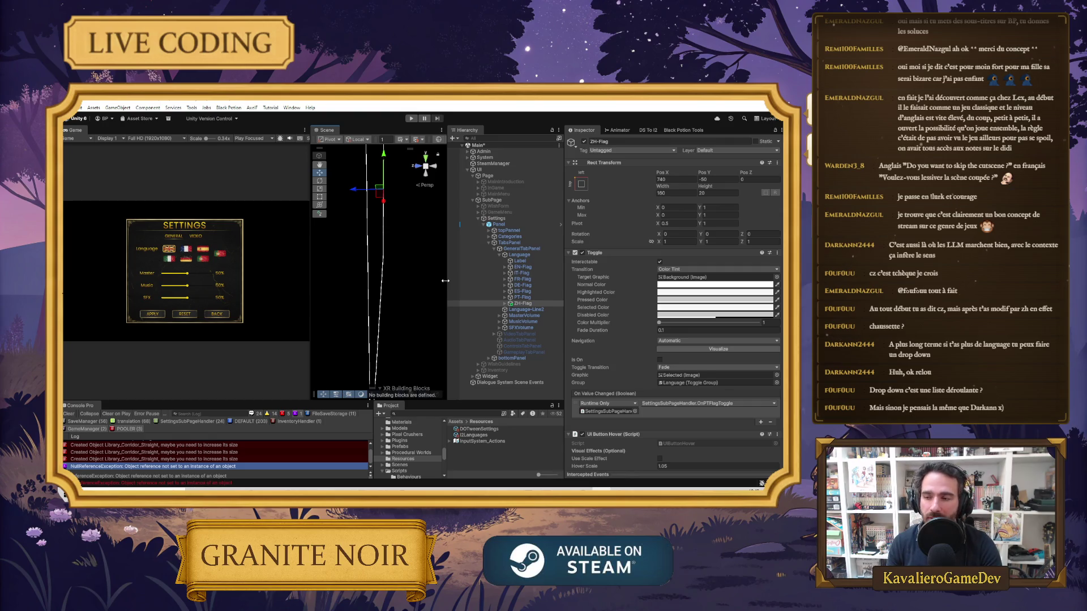
pyautogui.moveTo(446, 280); pyautogui.dragTo(500, 285)
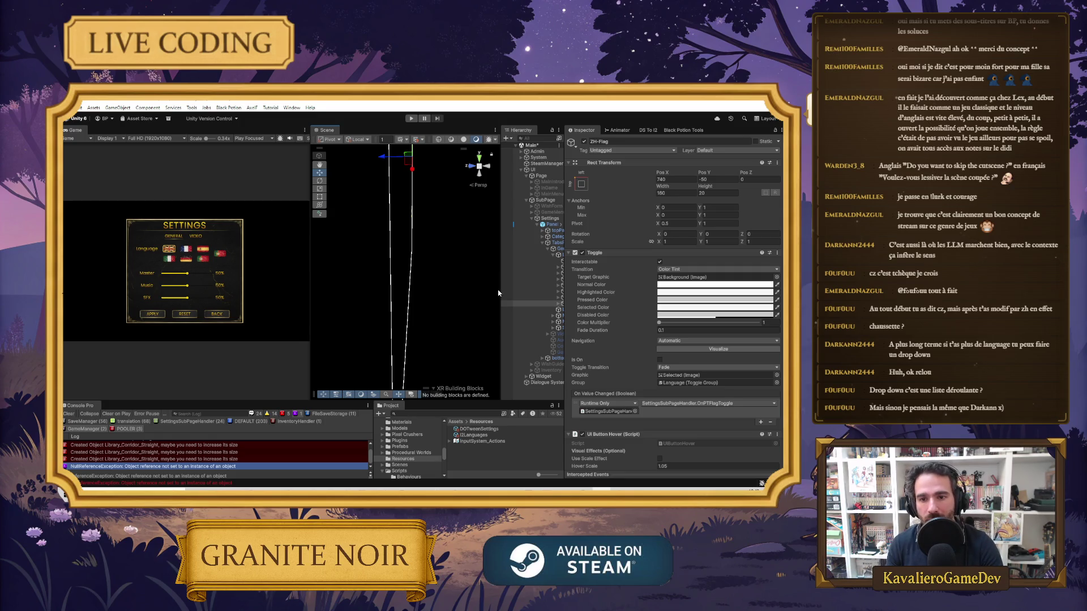
pyautogui.moveTo(502, 286); pyautogui.dragTo(421, 285)
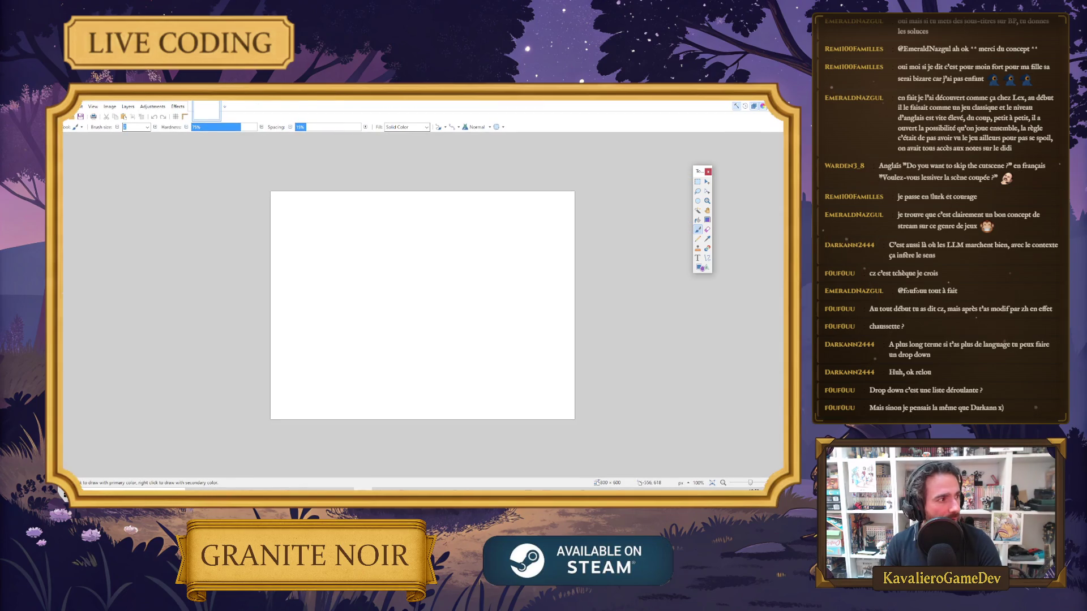
# Open the China flag and Union Jack images in Paint.NET, compare both tabs, then return to Unity
pyautogui.moveTo(274, 275); pyautogui.dragTo(291, 264)
pyautogui.click(406, 296)
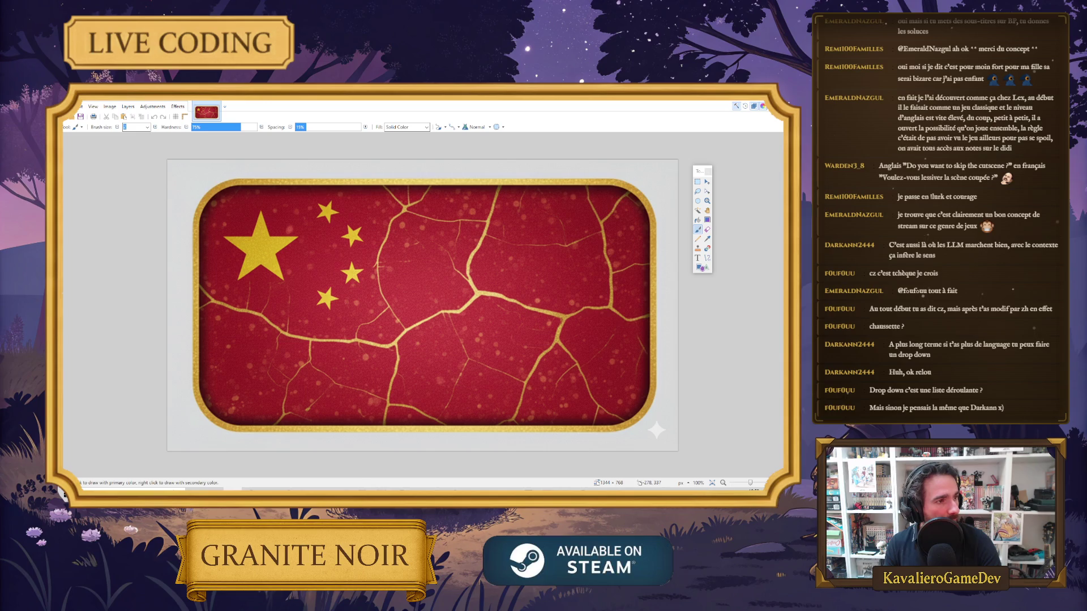
pyautogui.click(437, 309)
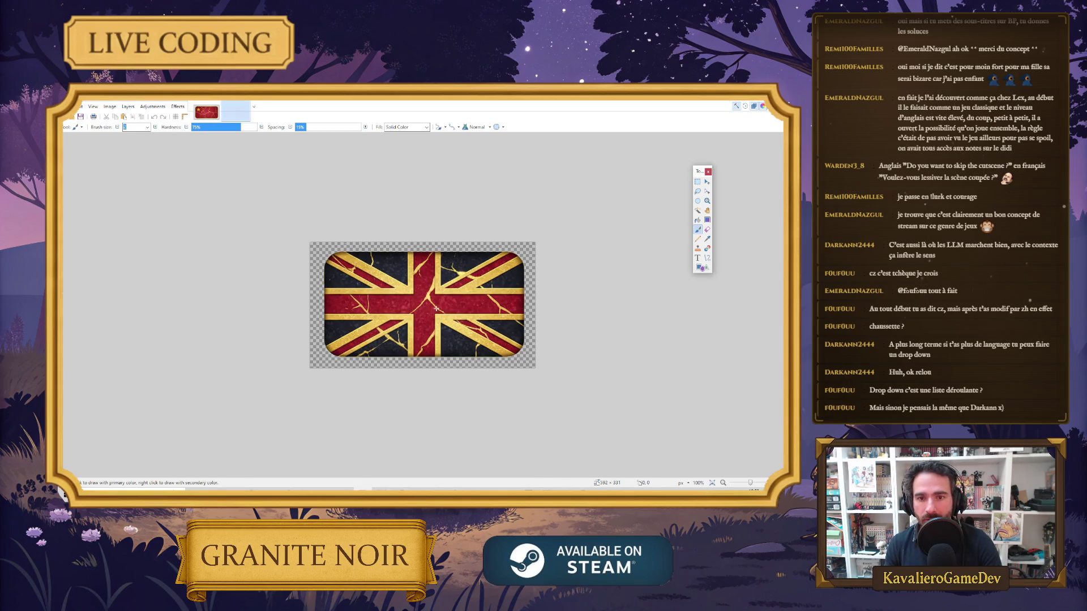
pyautogui.click(208, 113)
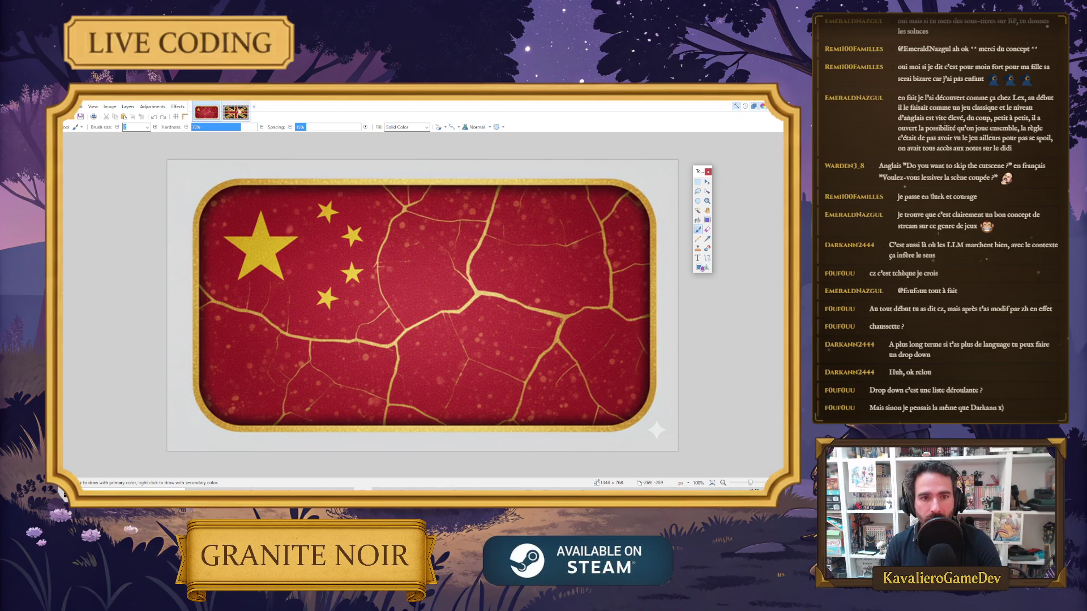
pyautogui.hotkey('ctrl', 'Tab')
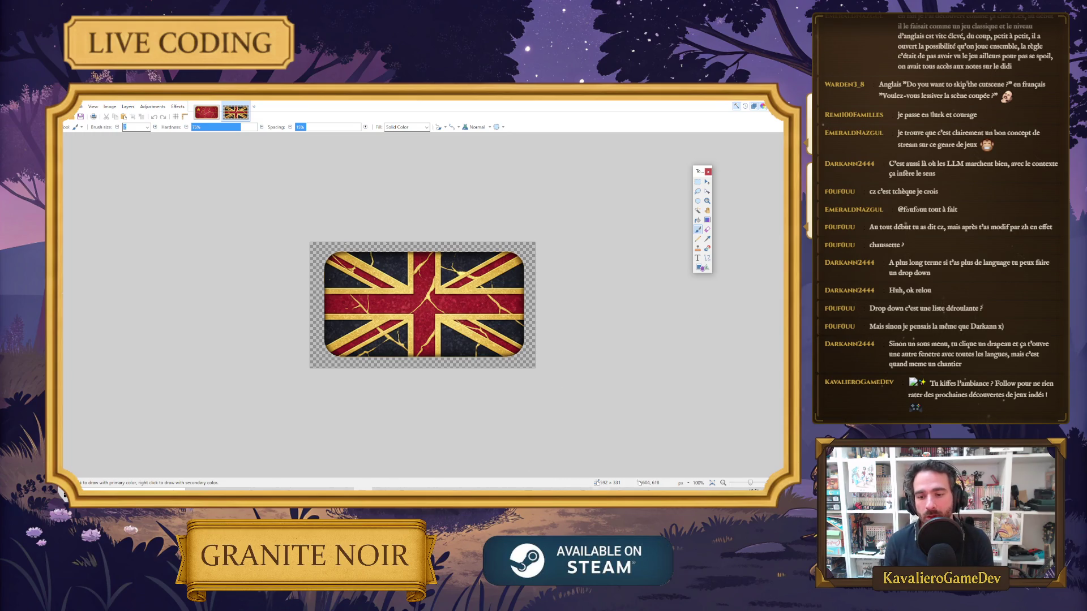
pyautogui.hotkey('alt', 'Tab')
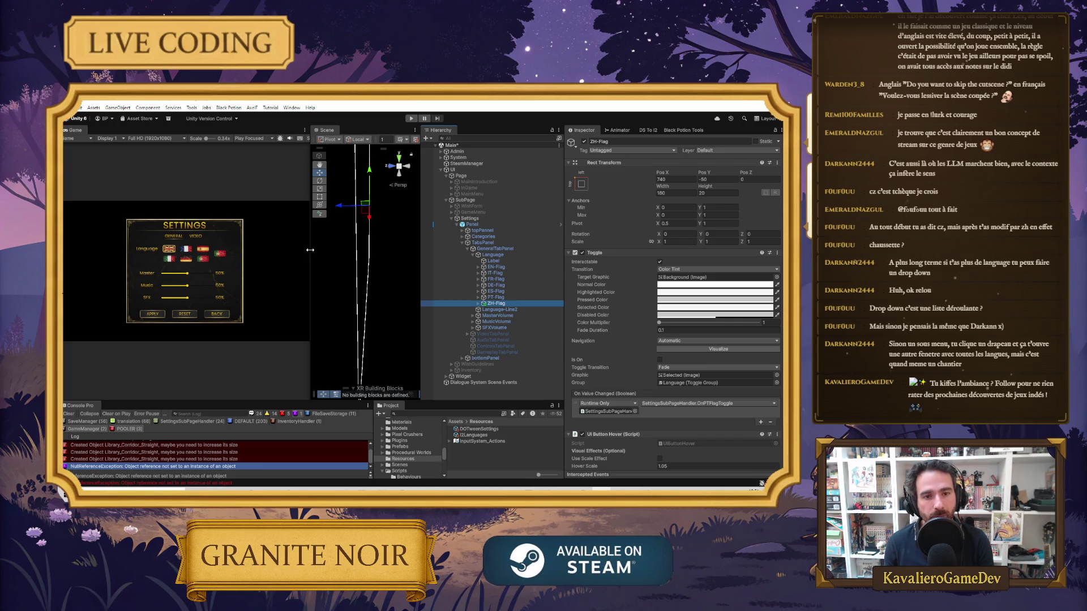
# Move the Game/Scene splitter left so the Scene view is wider and the Game view narrower
pyautogui.moveTo(310, 250); pyautogui.dragTo(441, 249)
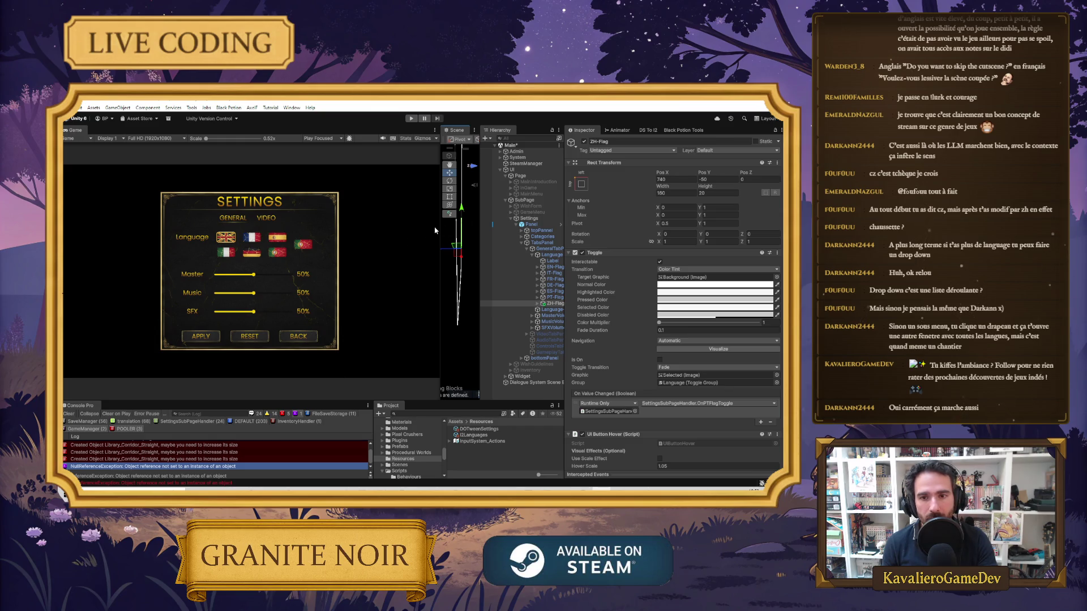
pyautogui.moveTo(441, 230); pyautogui.dragTo(391, 232)
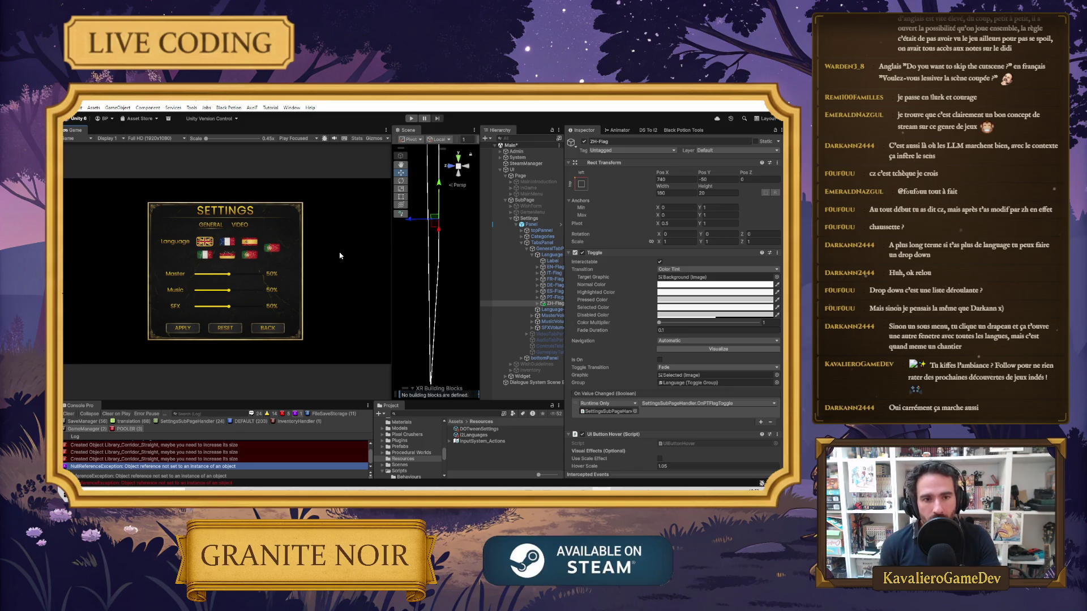
# Erase the China flag's background and beige border to transparency with Magic Wand at about 54% tolerance
pyautogui.click(380, 489)
pyautogui.click(206, 112)
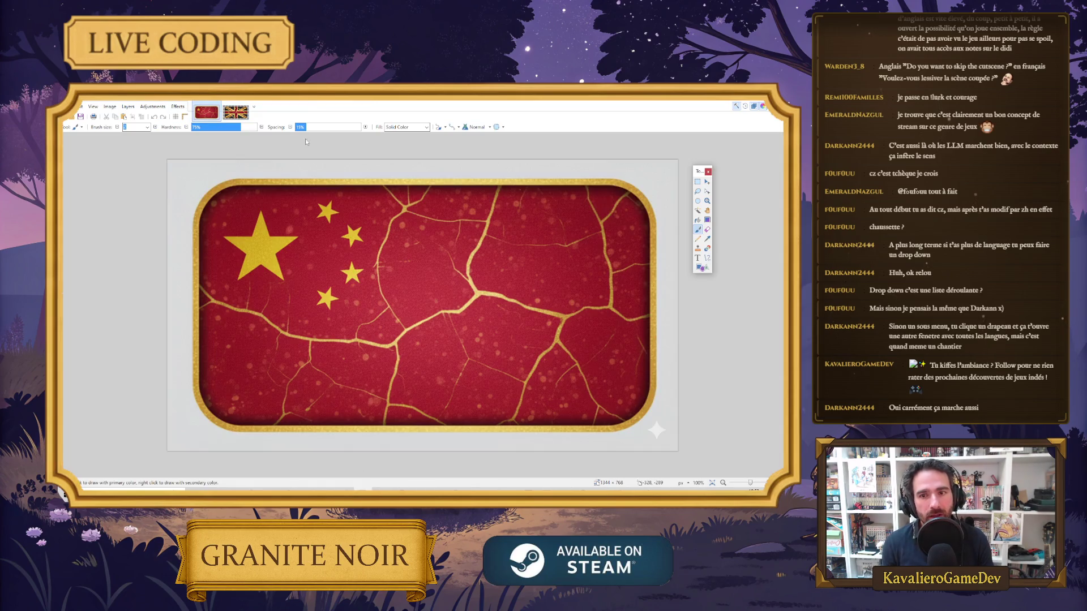
pyautogui.click(697, 210)
pyautogui.click(618, 231)
pyautogui.moveTo(248, 127); pyautogui.dragTo(264, 134)
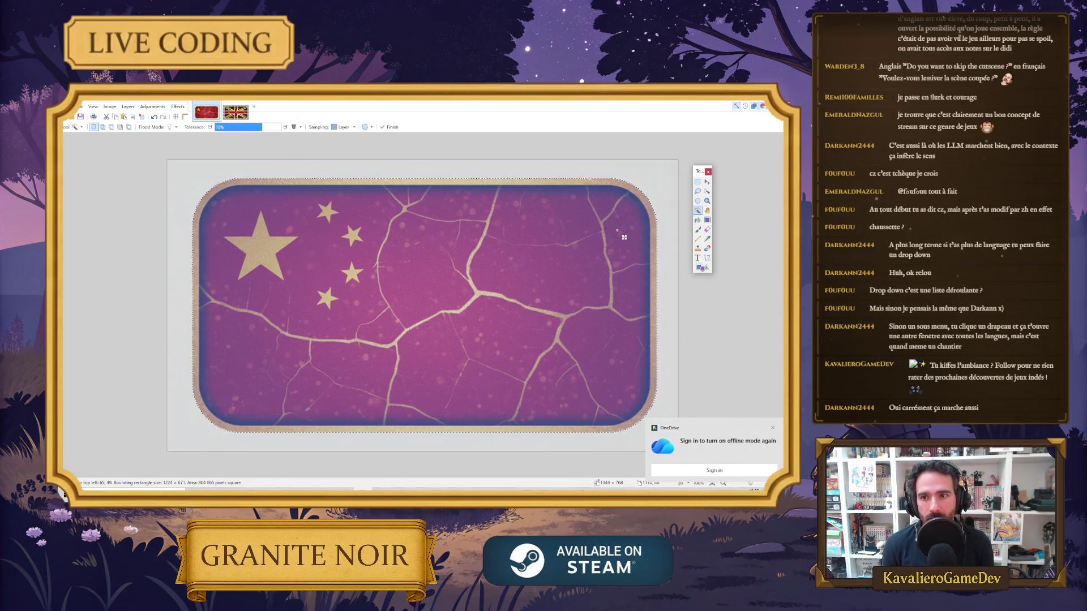
pyautogui.click(235, 112)
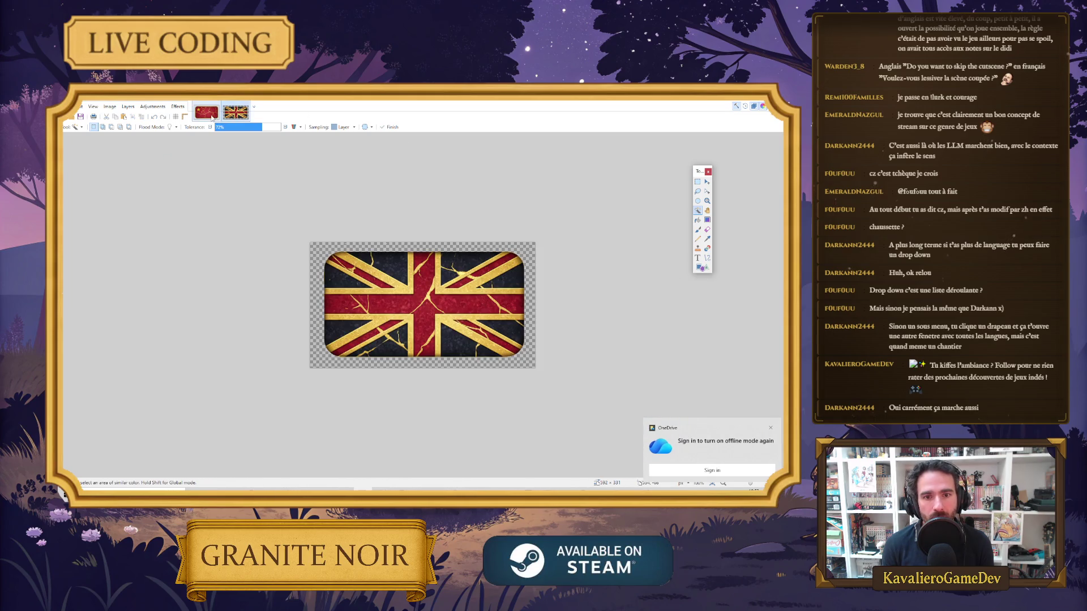
pyautogui.click(207, 112)
pyautogui.moveTo(261, 128); pyautogui.dragTo(252, 131)
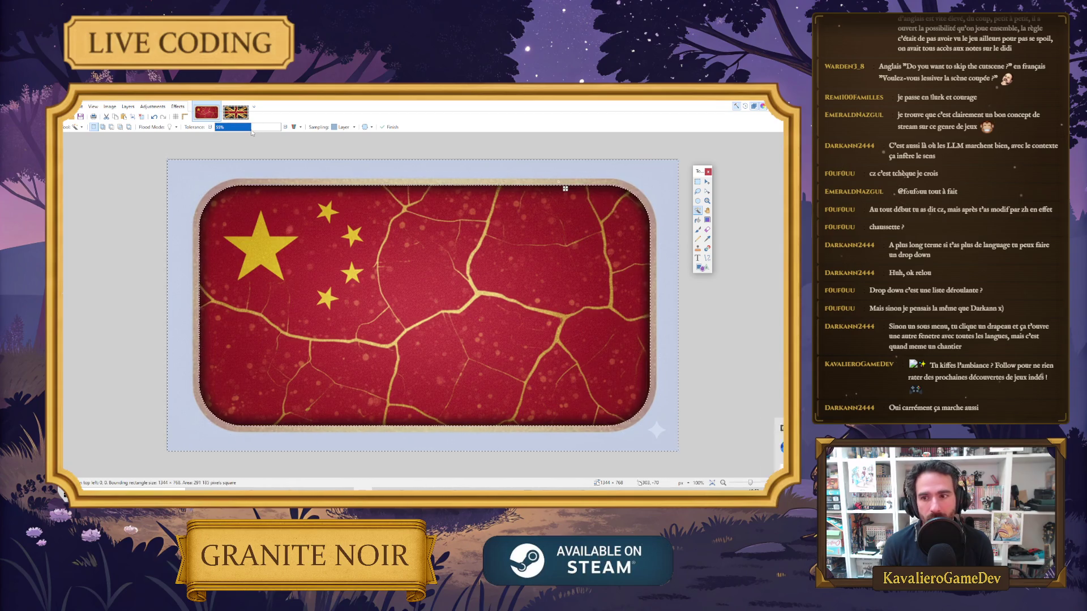
pyautogui.press('Delete')
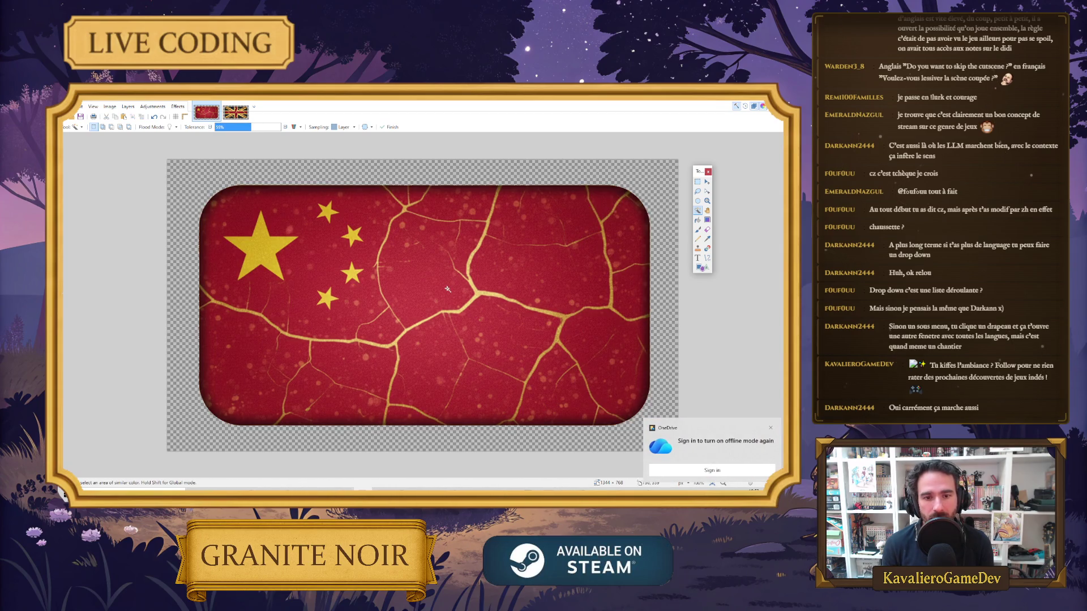
# Paste the whole China flag canvas into the UK flag image, keeping the existing canvas size
pyautogui.click(697, 182)
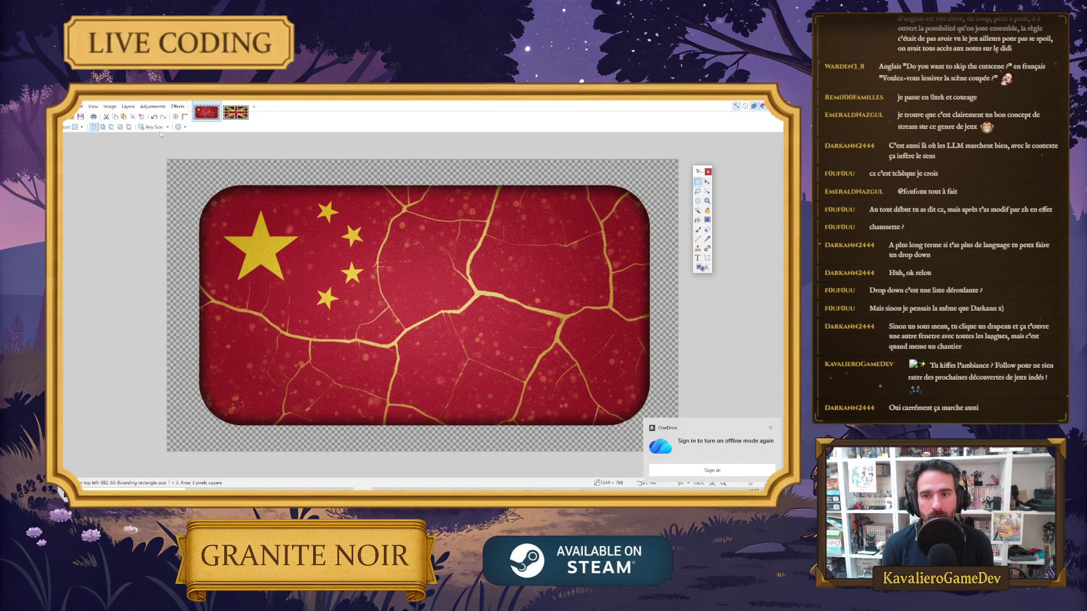
pyautogui.hotkey('ctrl', 'a')
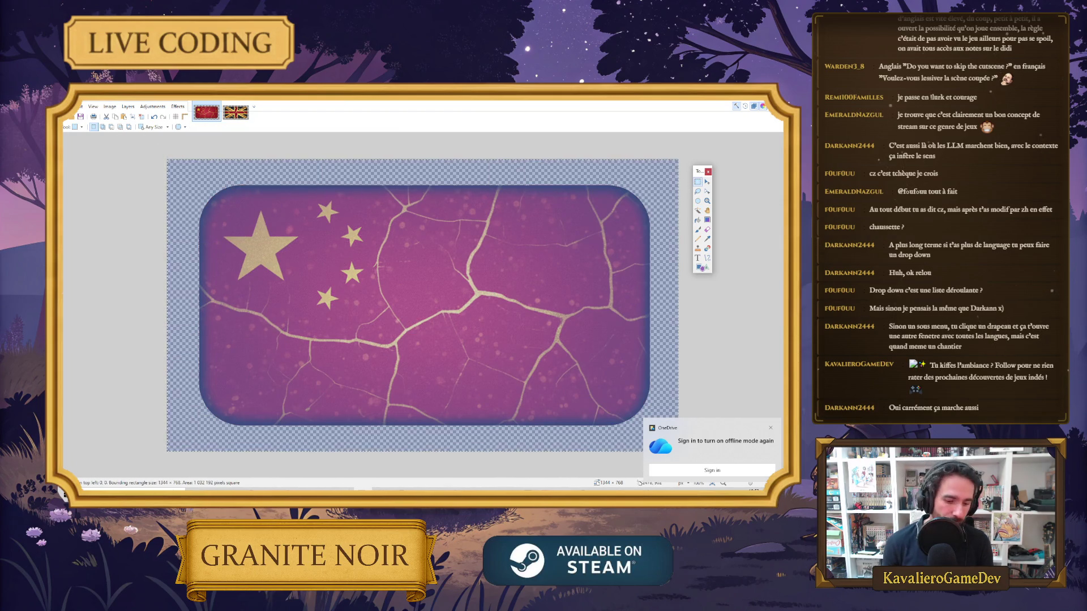
pyautogui.click(235, 112)
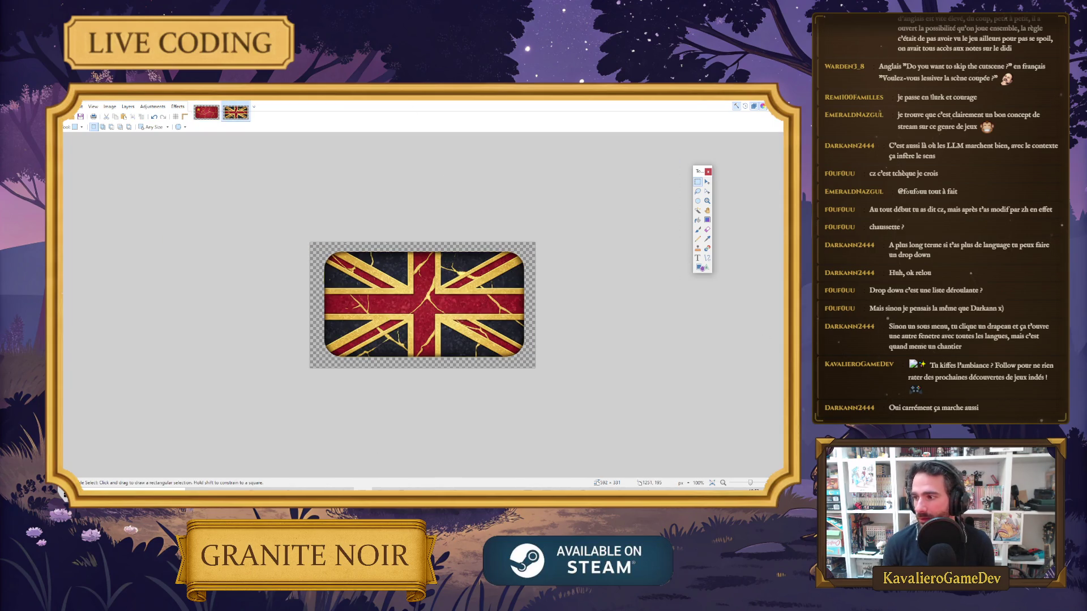
pyautogui.hotkey('ctrl', 'v')
pyautogui.click(405, 340)
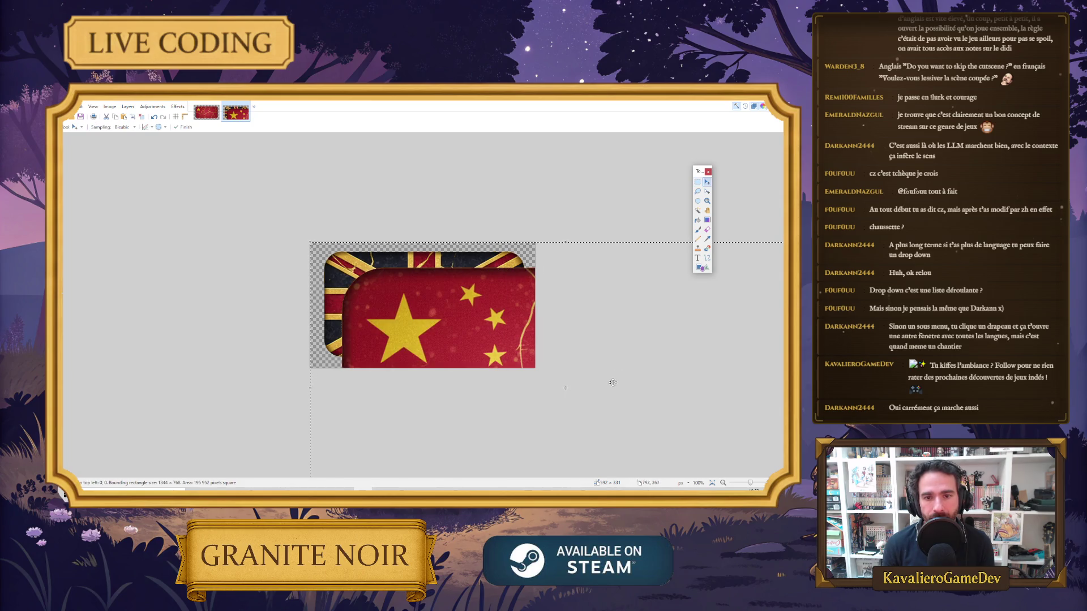
# Resize the pasted China flag to about 597 × 341, align it over the Union Jack, and commit it
pyautogui.moveTo(336, 258)
pyautogui.mouseDown()
pyautogui.moveTo(331, 199)
pyautogui.moveTo(493, 331)
pyautogui.moveTo(311, 236)
pyautogui.moveTo(419, 288)
pyautogui.moveTo(356, 288)
pyautogui.mouseUp()
pyautogui.hotkey('ctrl', 'z')
pyautogui.moveTo(281, 220)
pyautogui.mouseDown()
pyautogui.moveTo(375, 275)
pyautogui.moveTo(311, 240)
pyautogui.mouseUp()
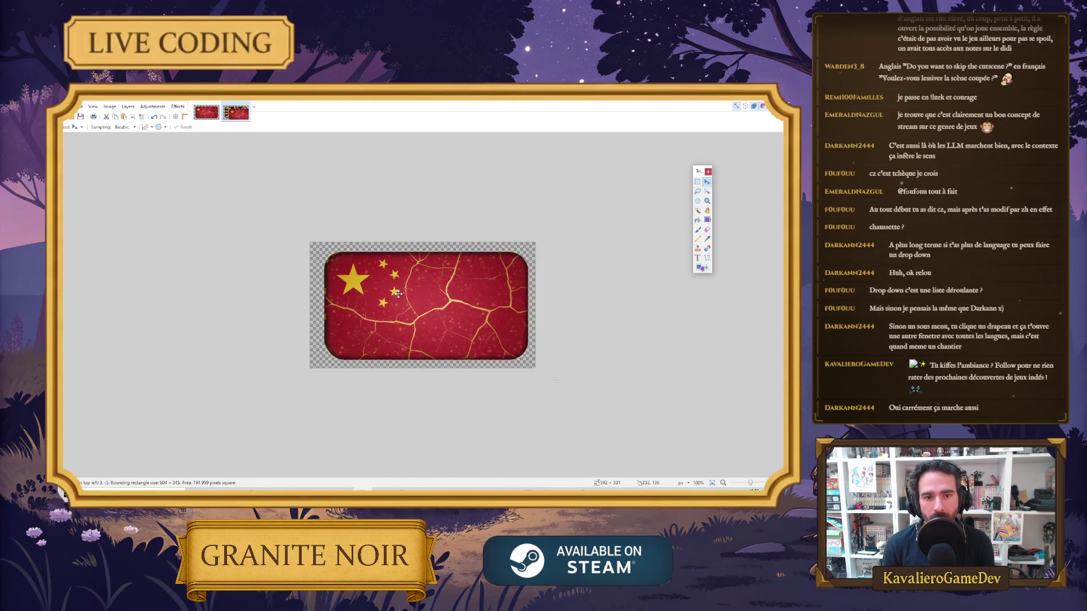
pyautogui.moveTo(396, 292); pyautogui.dragTo(397, 292)
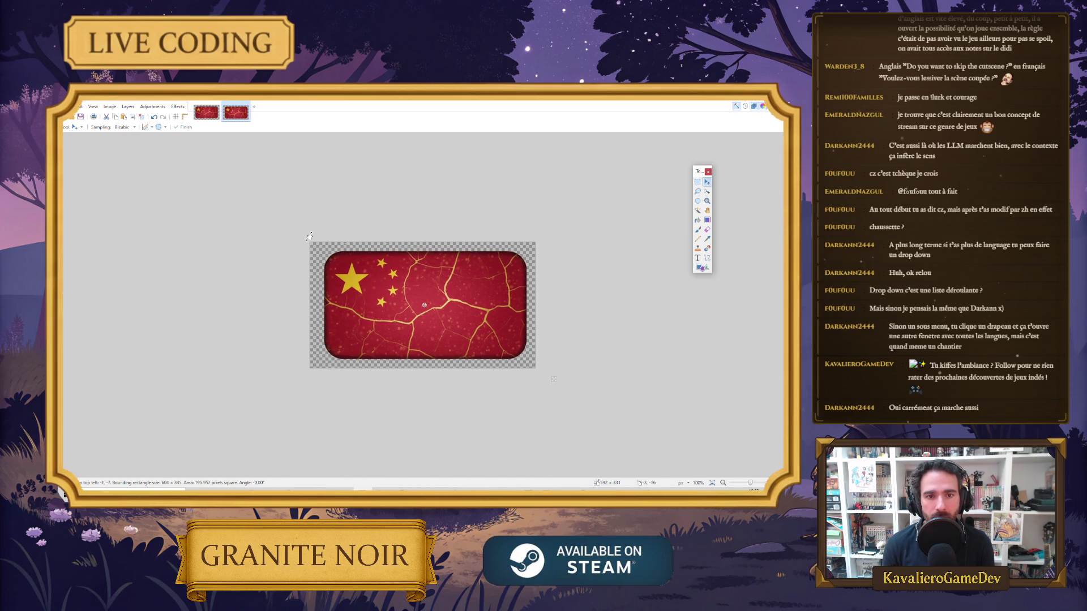
pyautogui.moveTo(315, 238); pyautogui.dragTo(311, 242)
pyautogui.moveTo(384, 291); pyautogui.dragTo(380, 291)
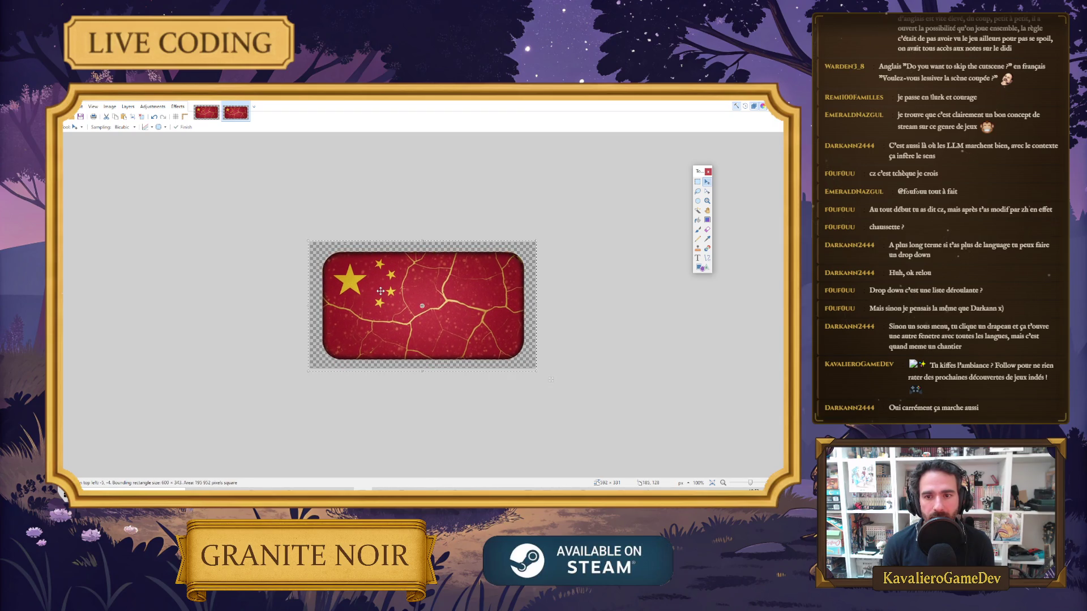
pyautogui.moveTo(486, 332); pyautogui.dragTo(487, 328)
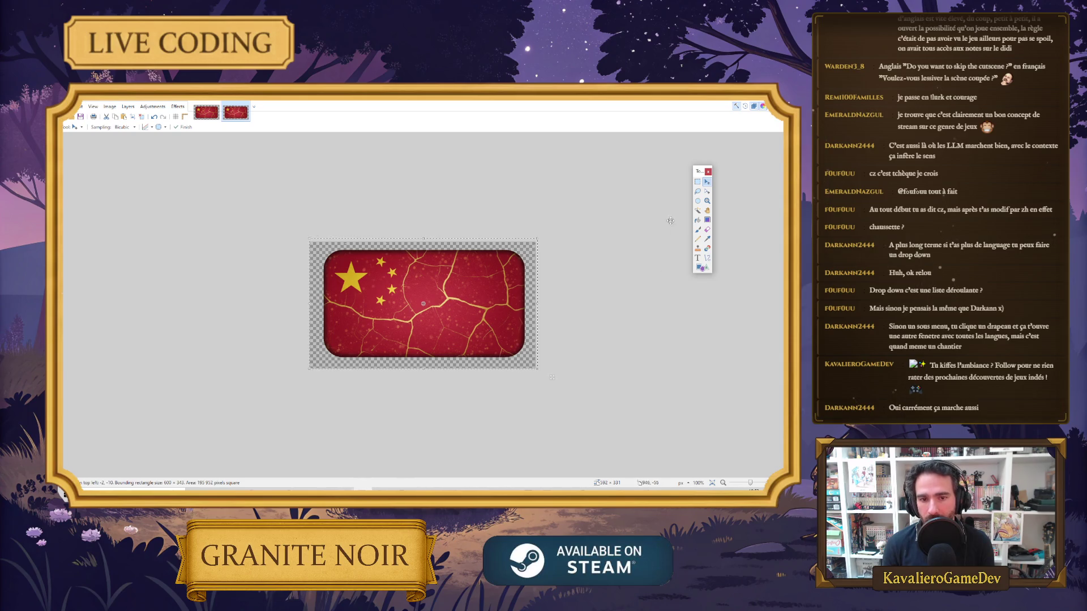
pyautogui.click(697, 183)
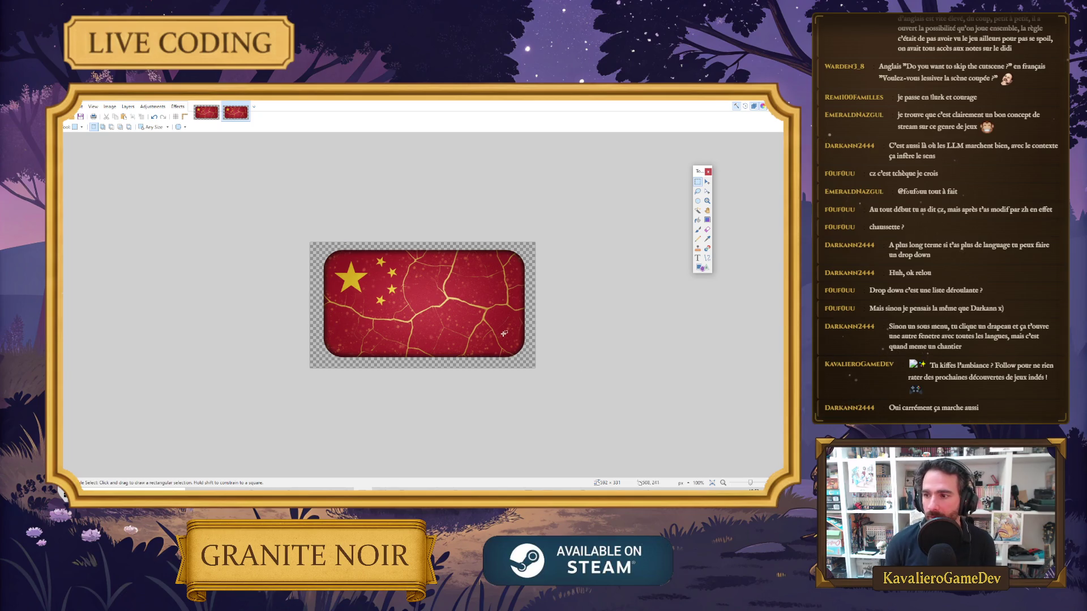
# Save the image as a PNG with the name edited to 'Ghinese', accepting the PNG save settings
pyautogui.click(81, 106)
pyautogui.click(100, 168)
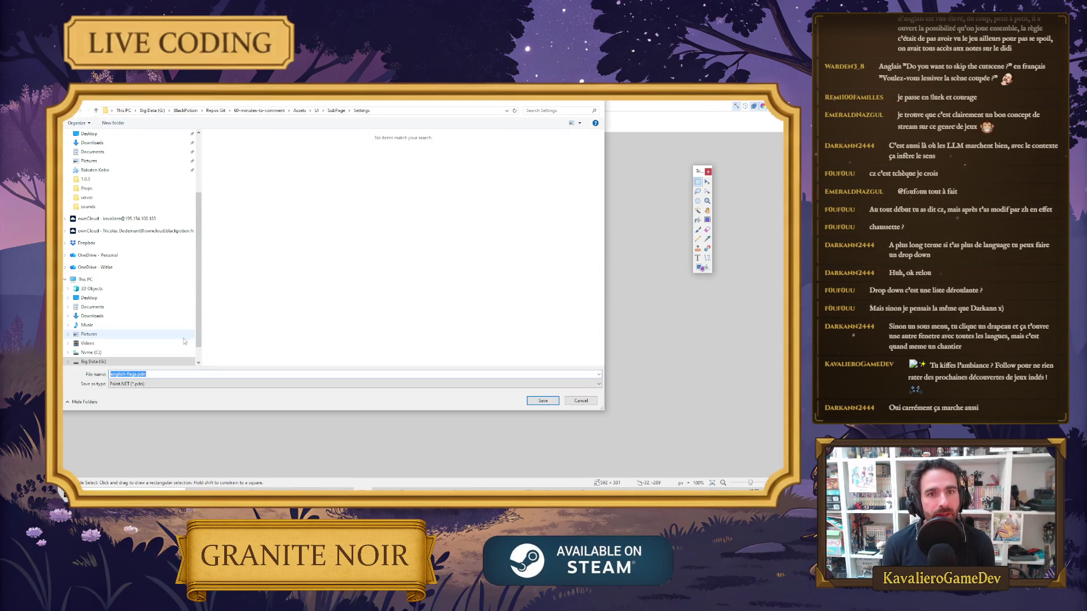
pyautogui.click(158, 385)
pyautogui.click(153, 391)
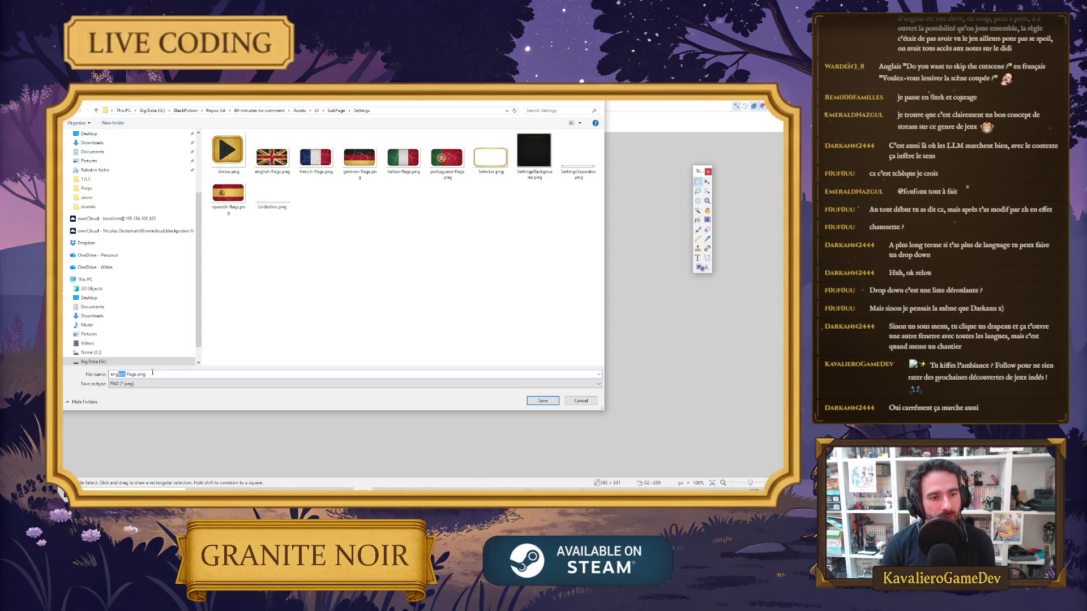
pyautogui.write('G')
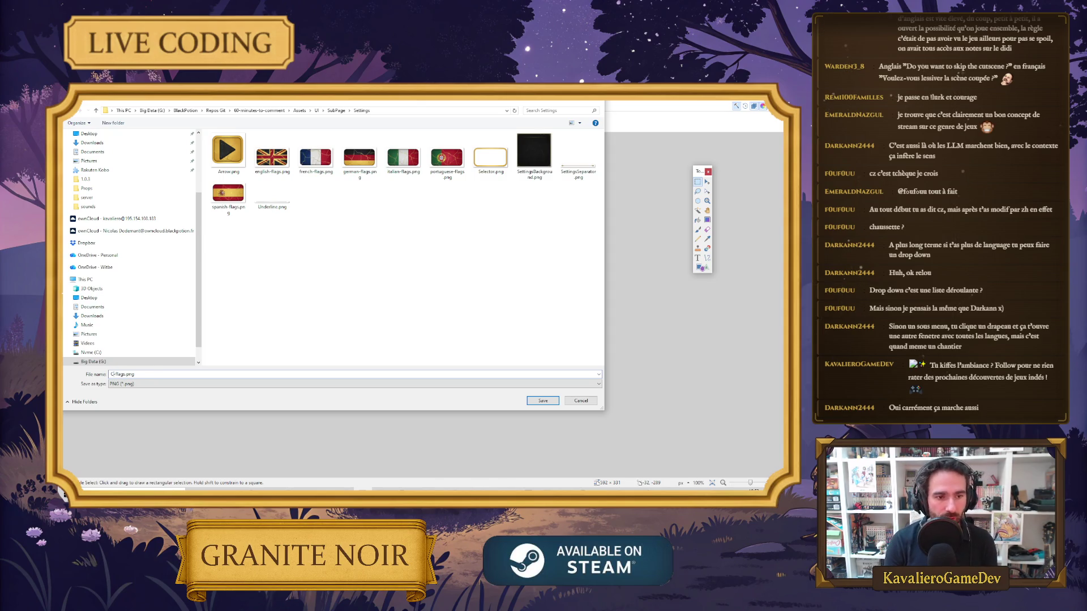
pyautogui.write('hinese')
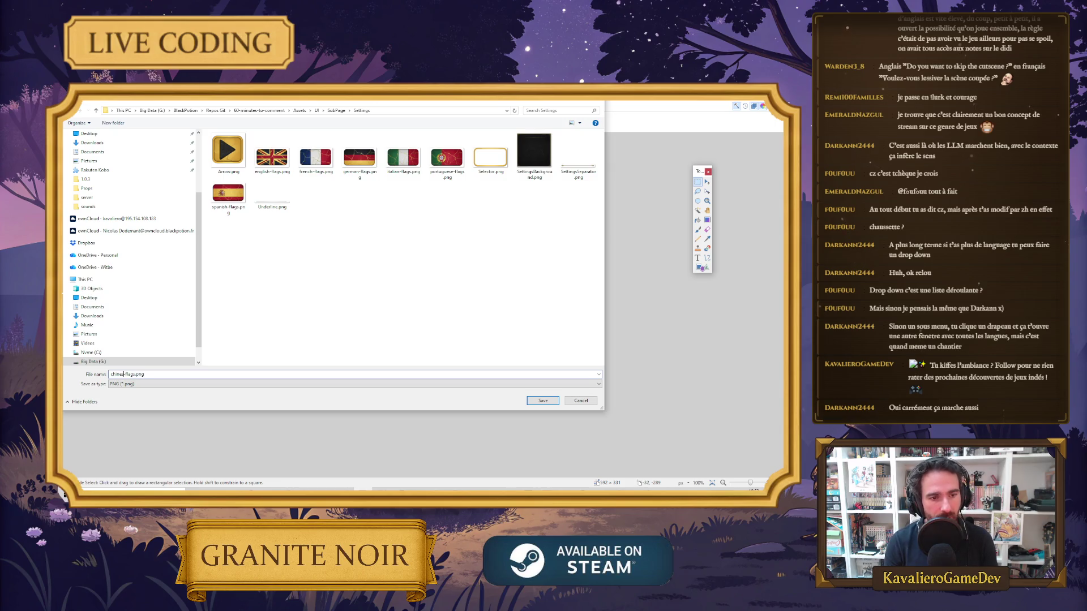
pyautogui.press('Return')
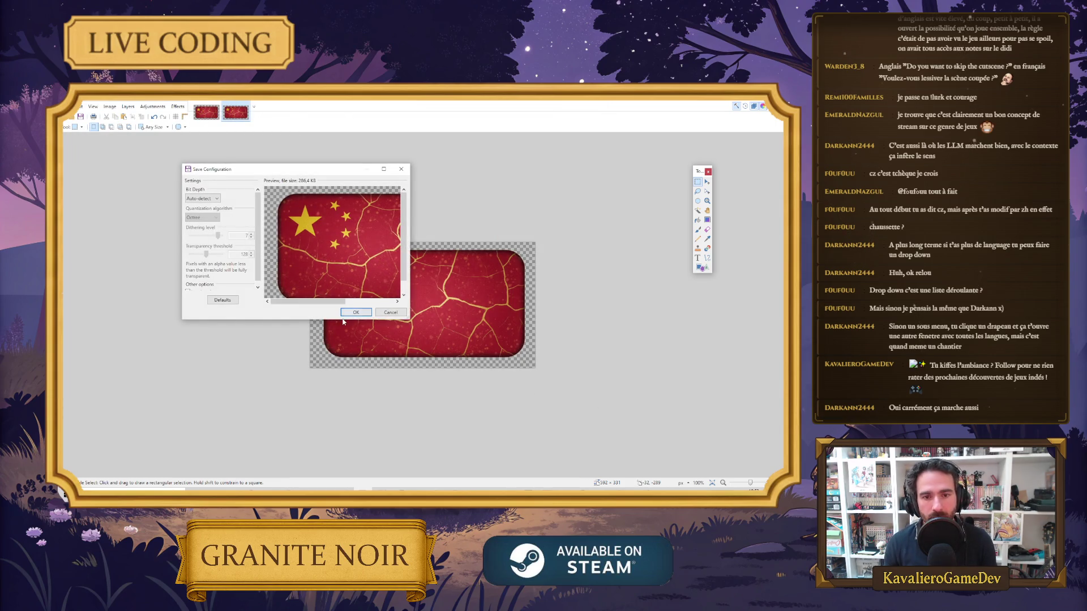
pyautogui.click(355, 313)
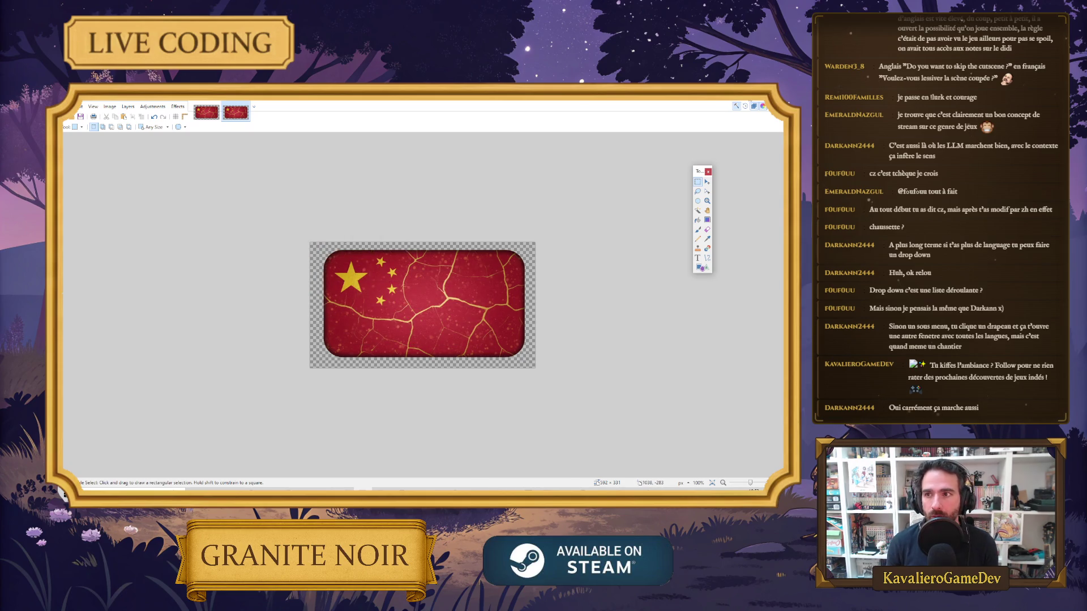
pyautogui.hotkey('alt', 'Tab')
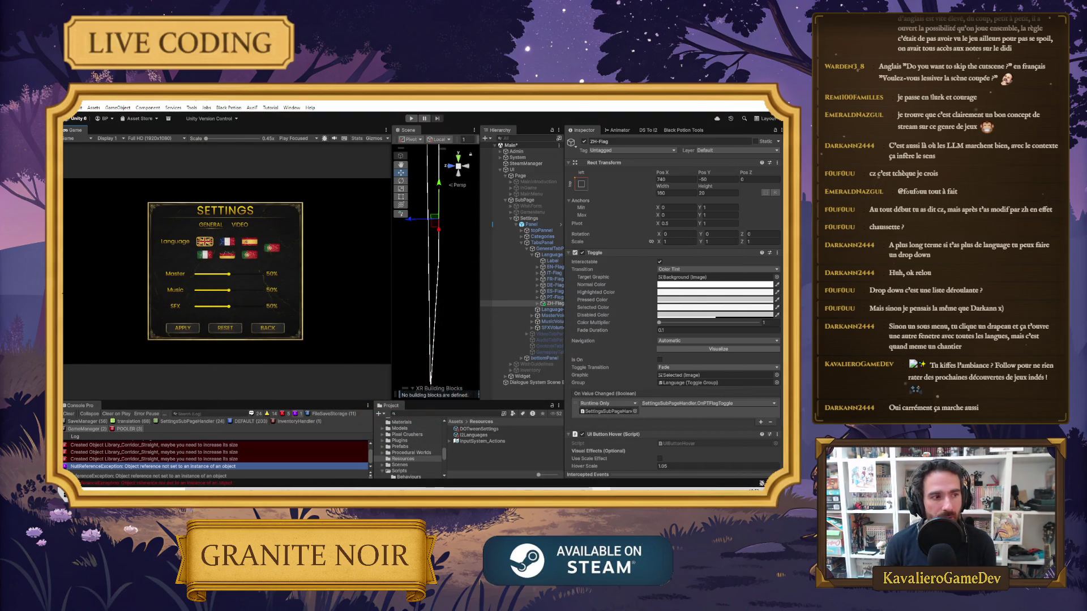
# Browse the Project panel's folders to reach Assets/UI/SubPage/Settings
pyautogui.click(498, 303)
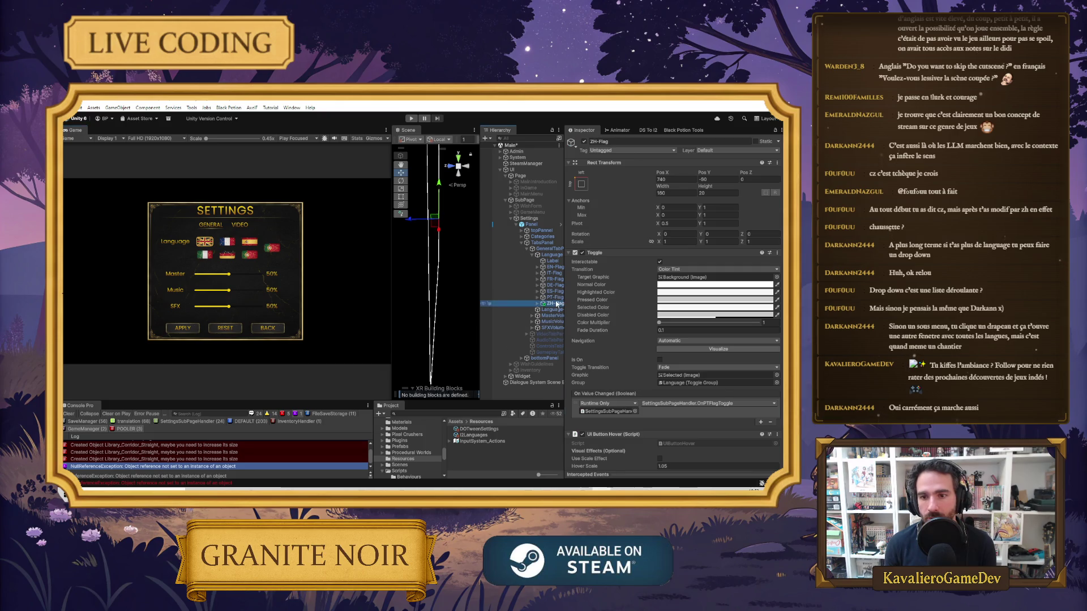
pyautogui.scroll(-5, 431, 447)
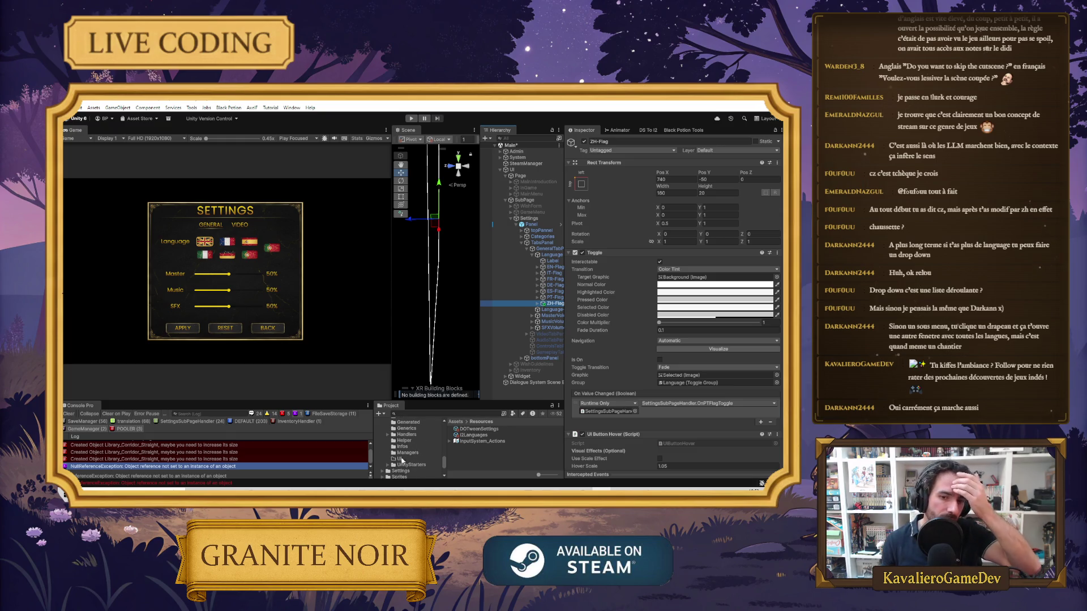
pyautogui.click(402, 460)
pyautogui.scroll(5, 397, 456)
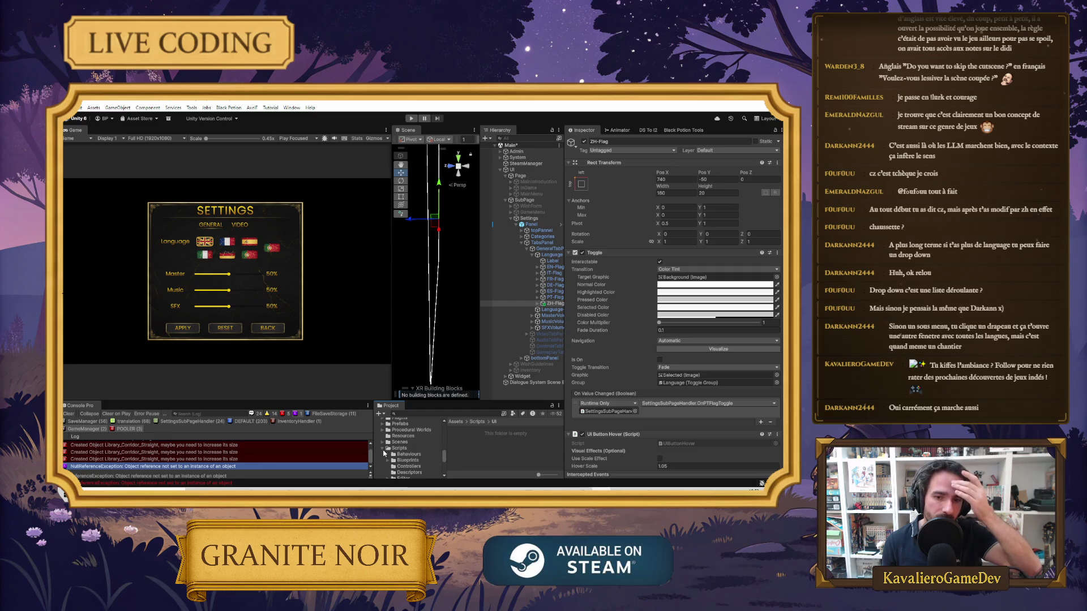
pyautogui.click(383, 448)
pyautogui.scroll(-2, 407, 451)
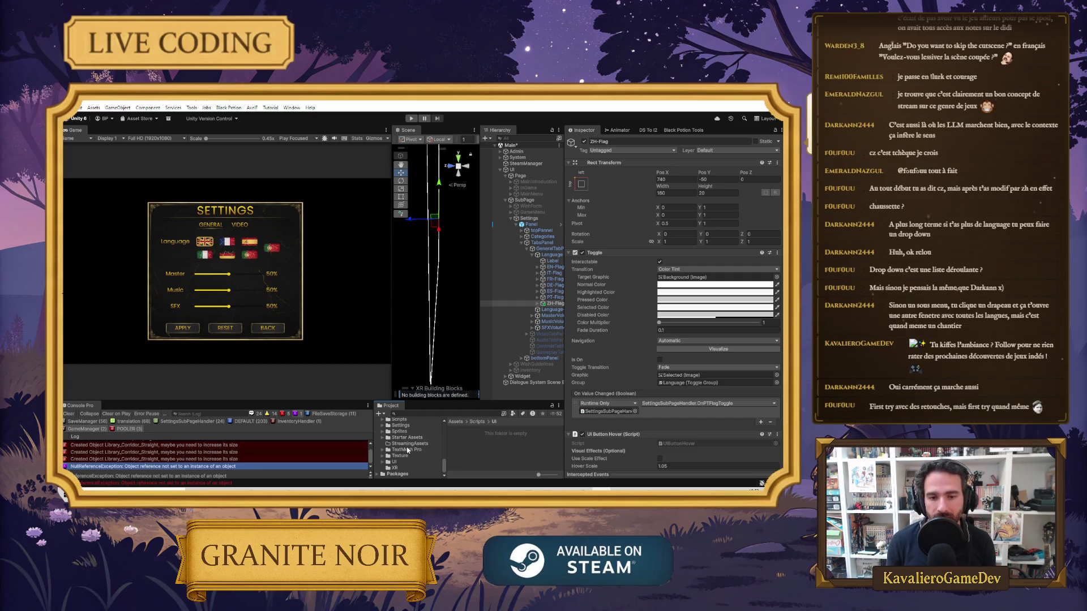
pyautogui.scroll(3, 406, 448)
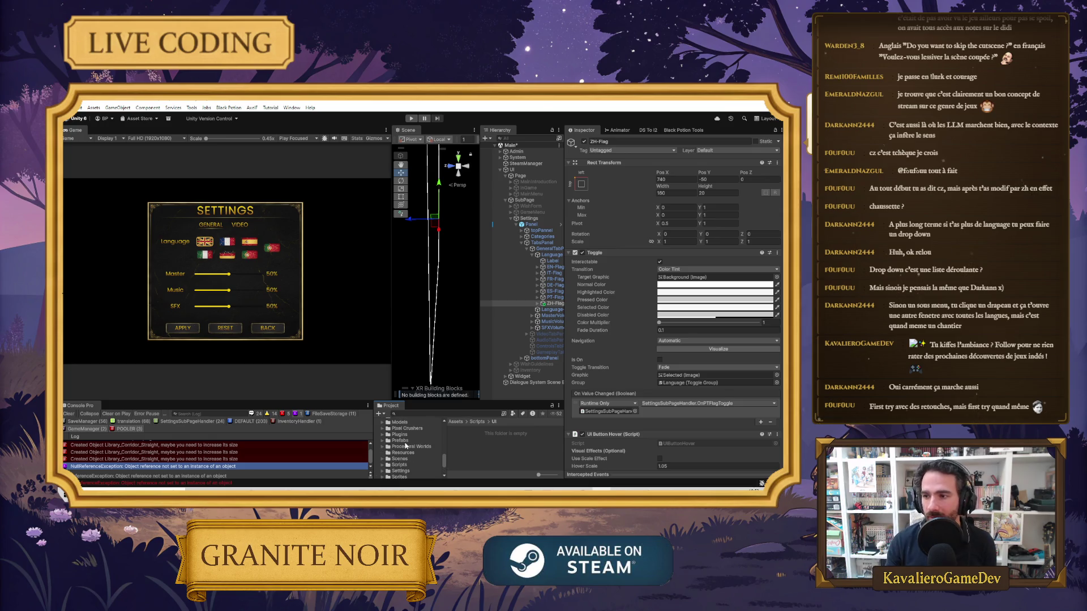
pyautogui.scroll(3, 405, 447)
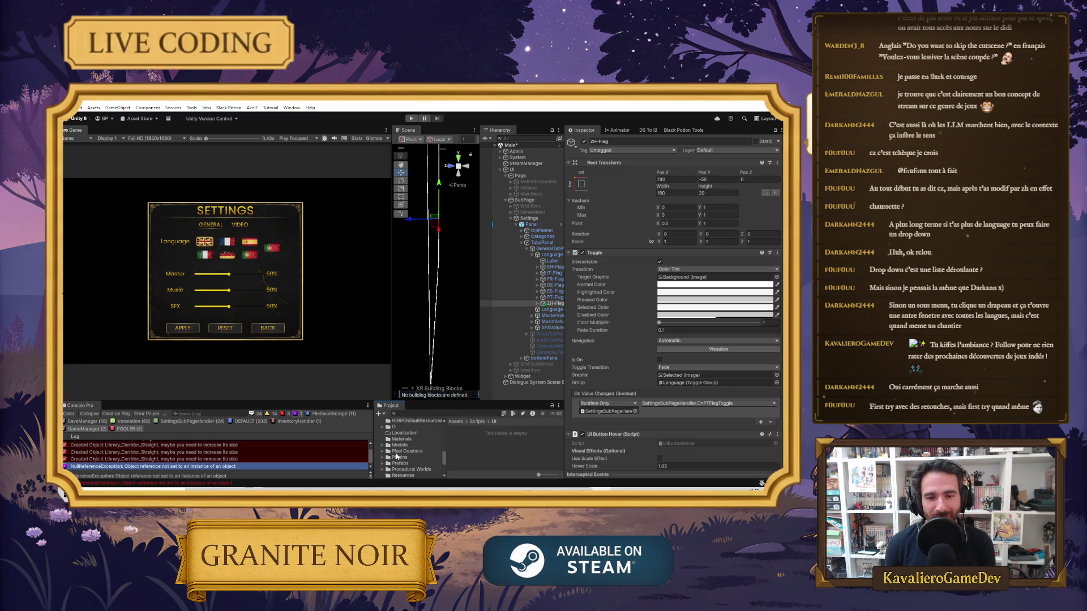
pyautogui.scroll(-3, 400, 448)
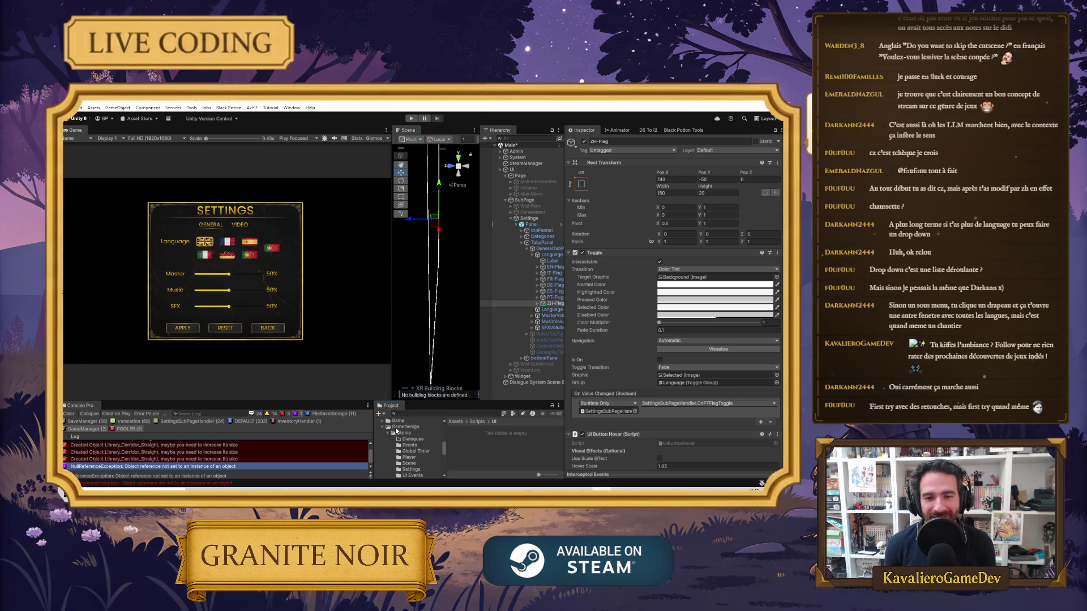
pyautogui.scroll(-3, 405, 442)
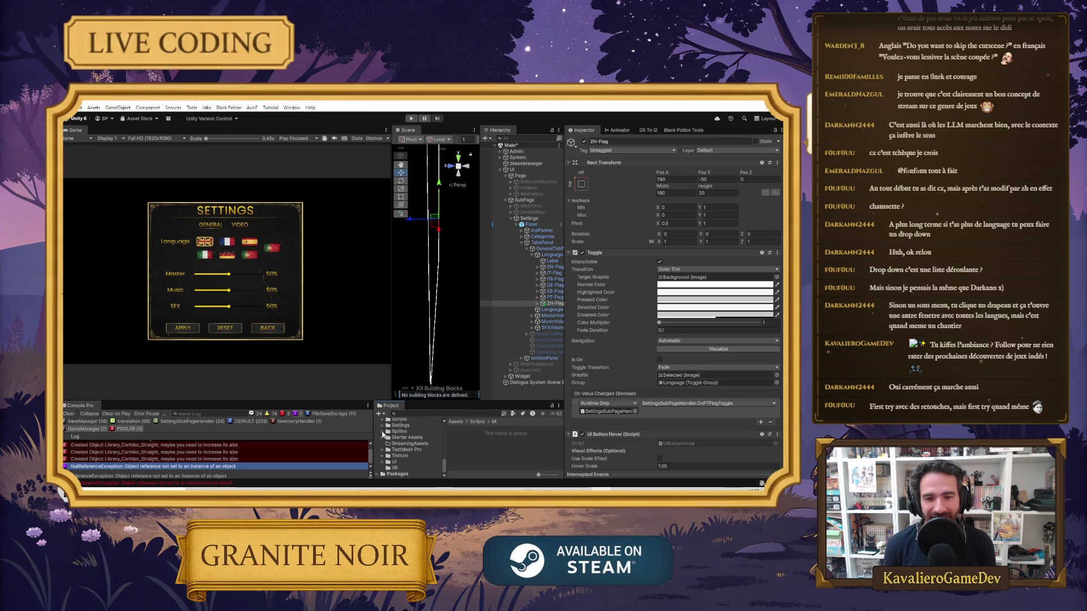
pyautogui.click(382, 463)
pyautogui.click(403, 469)
pyautogui.scroll(-3, 407, 460)
pyautogui.click(388, 460)
pyautogui.scroll(-2, 397, 461)
pyautogui.scroll(-1, 406, 459)
pyautogui.click(405, 464)
pyautogui.scroll(3, 407, 456)
pyautogui.scroll(-2, 405, 456)
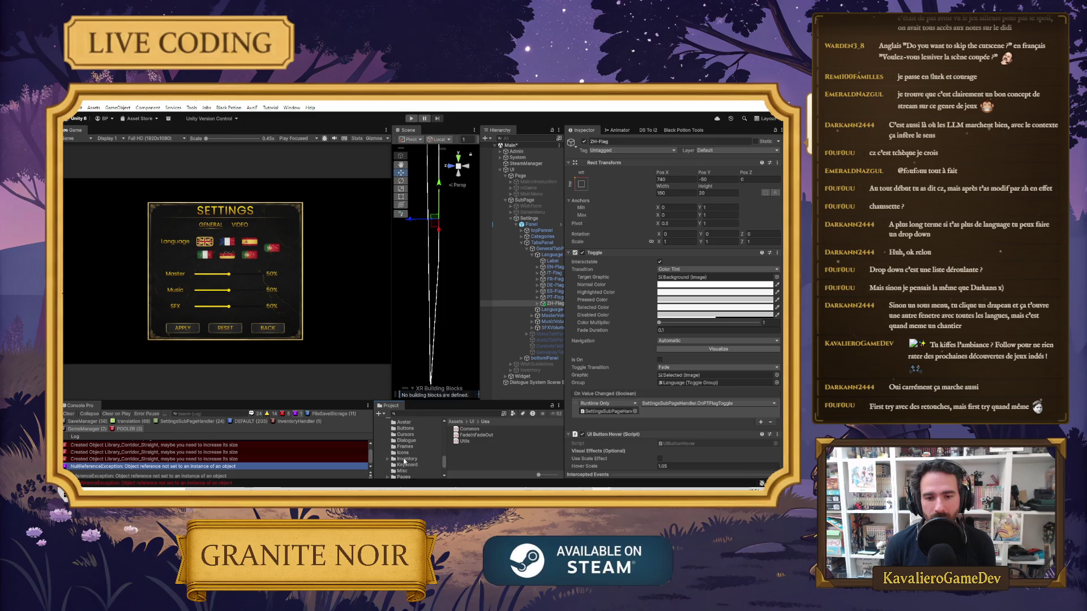
pyautogui.click(388, 467)
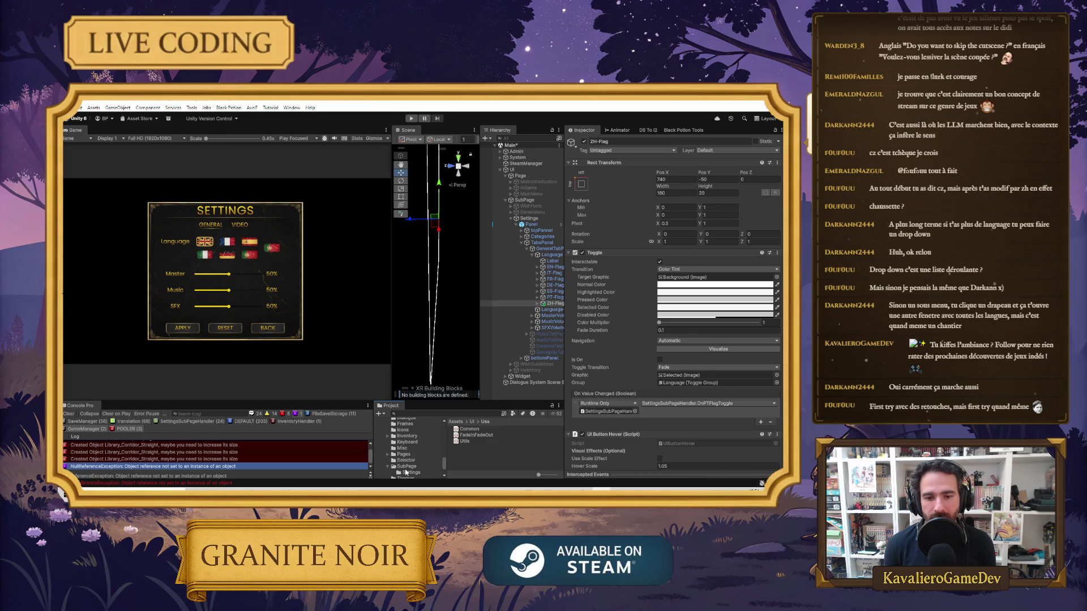
pyautogui.click(411, 473)
# Set chinese-flags' Texture Type to Sprite (2D and UI), apply, and open the Sprite Editor
pyautogui.click(468, 435)
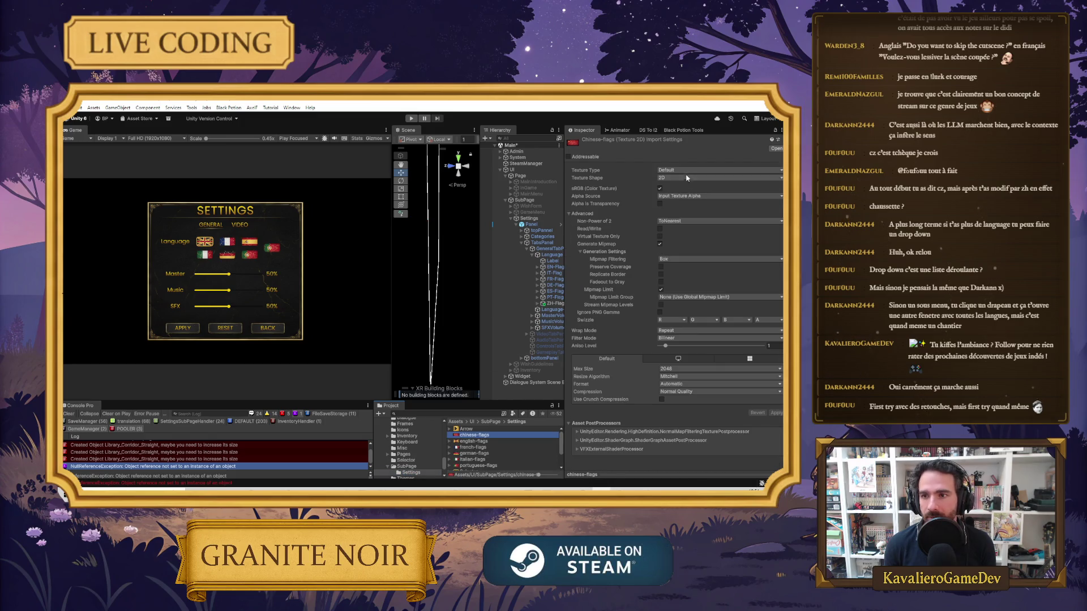
pyautogui.click(714, 168)
pyautogui.click(695, 205)
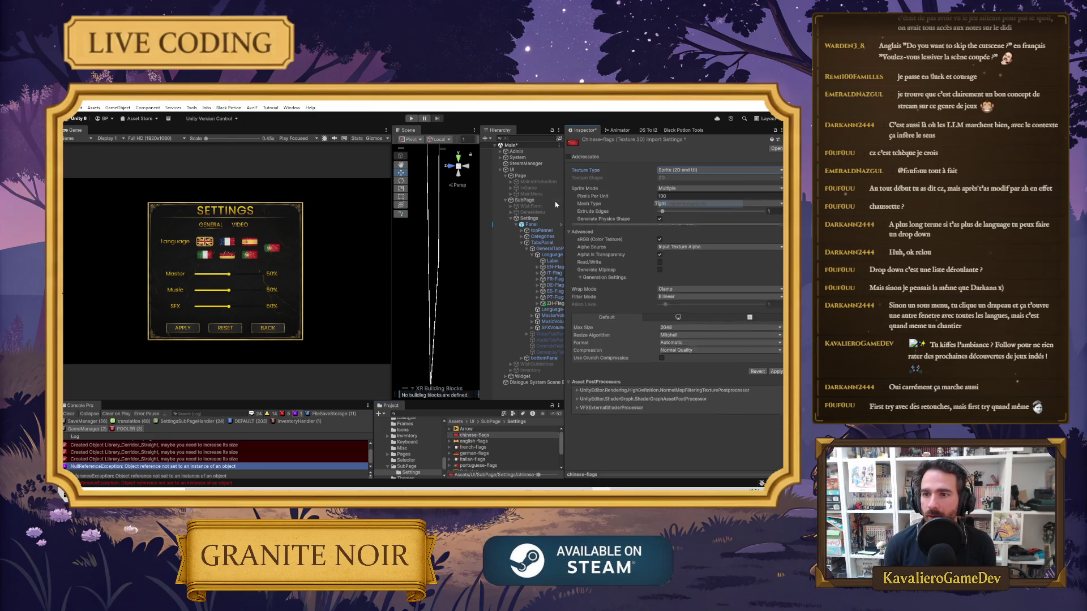
pyautogui.click(686, 226)
pyautogui.click(445, 309)
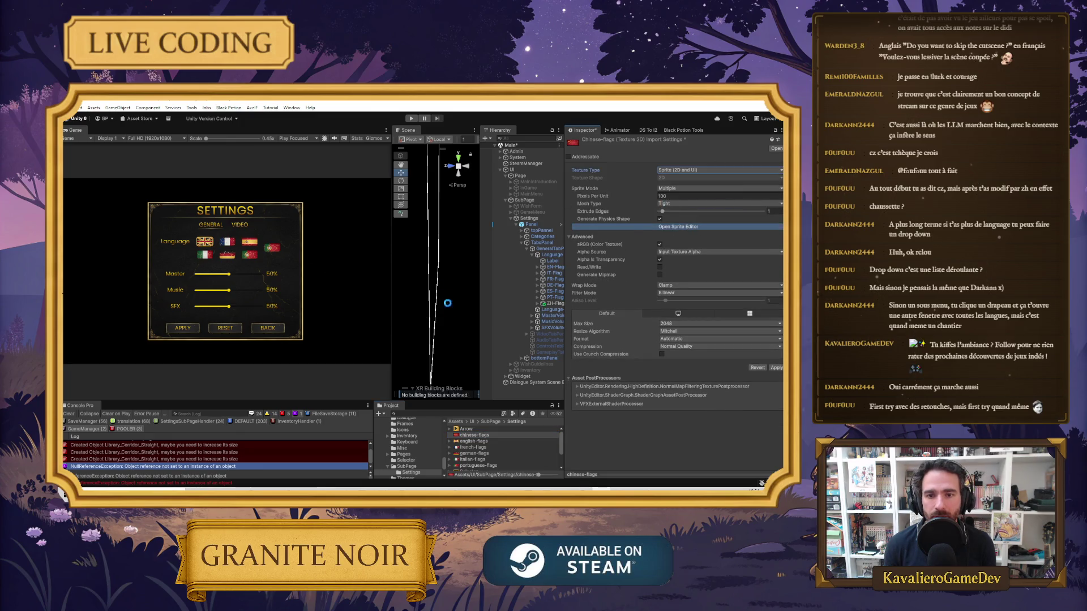
pyautogui.click(332, 209)
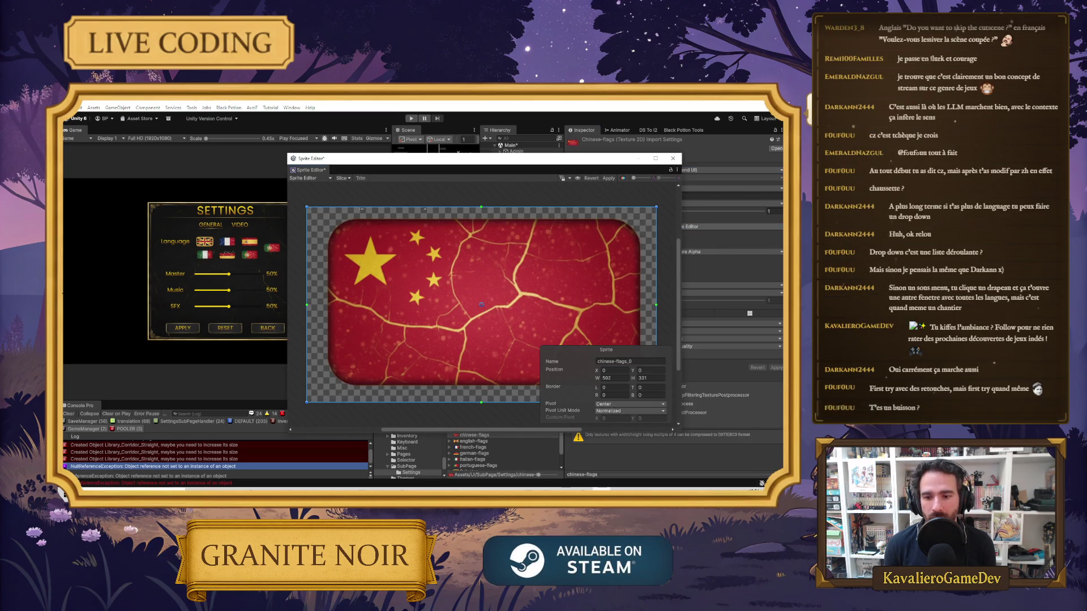
pyautogui.hotkey('alt', 'Tab')
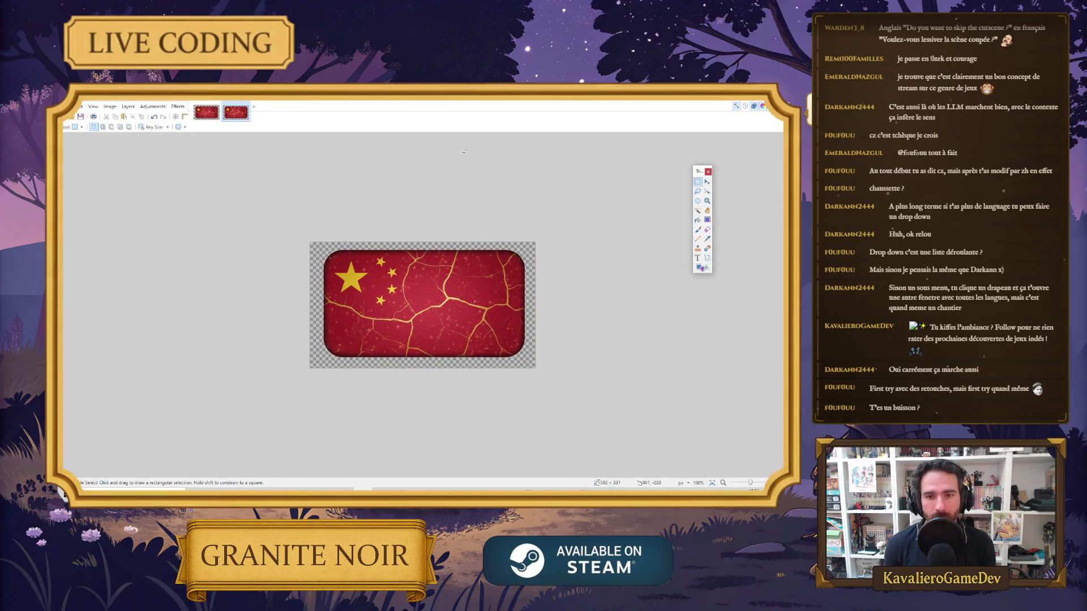
# Measure the transparent strips along the flag's top, right and bottom edges with rectangle selections
pyautogui.moveTo(307, 212); pyautogui.dragTo(567, 247)
pyautogui.click(576, 247)
pyautogui.moveTo(542, 257); pyautogui.dragTo(528, 329)
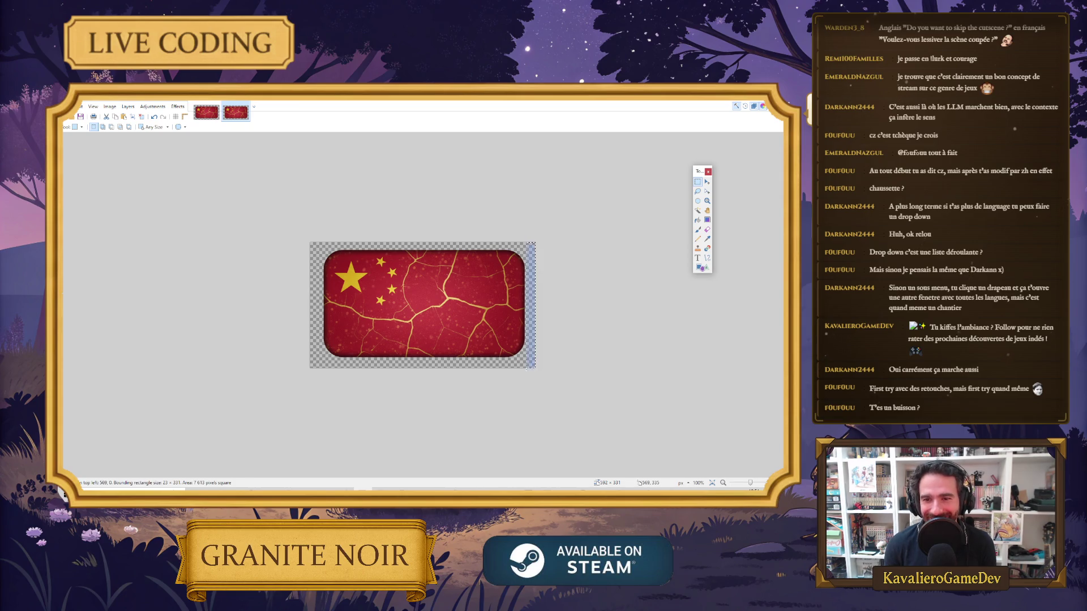
pyautogui.moveTo(389, 356); pyautogui.dragTo(613, 398)
pyautogui.moveTo(552, 363); pyautogui.dragTo(270, 432)
pyautogui.click(447, 392)
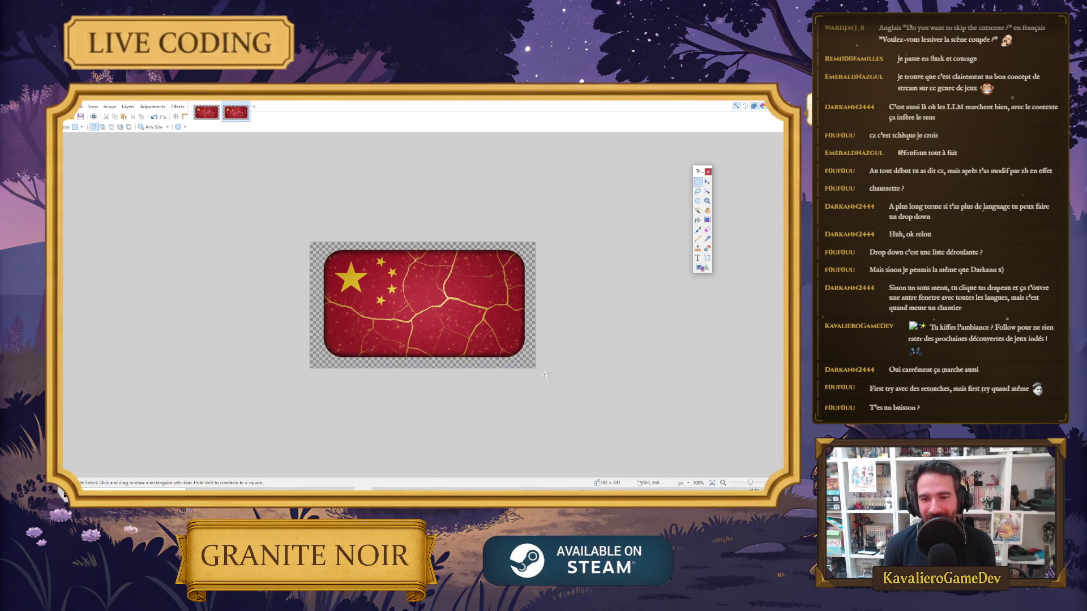
pyautogui.moveTo(557, 397); pyautogui.dragTo(253, 358)
pyautogui.click(255, 359)
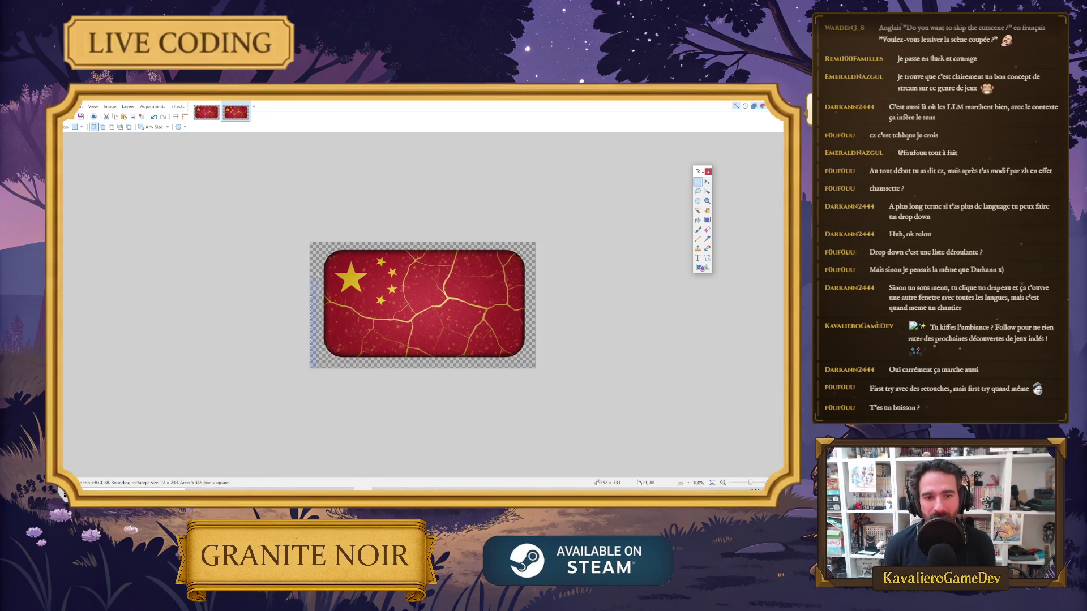
pyautogui.hotkey('alt', 'Tab')
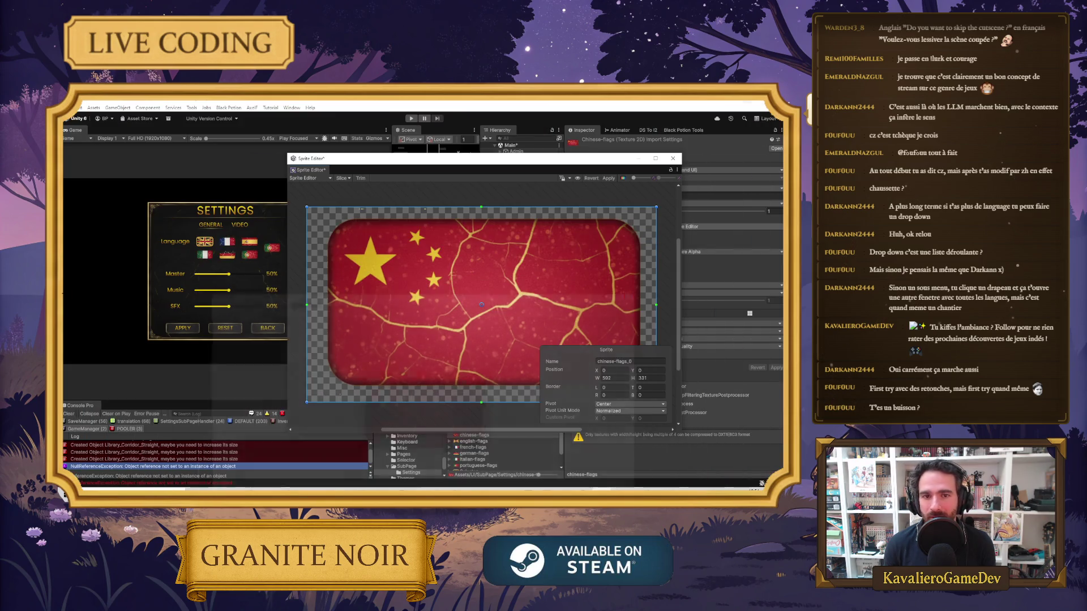
# Redraw the chinese-flags sprite rect over the full 592 × 331 texture, apply it, and close the Sprite Editor
pyautogui.hotkey('alt', 'Tab')
pyautogui.hotkey('alt', 'Tab')
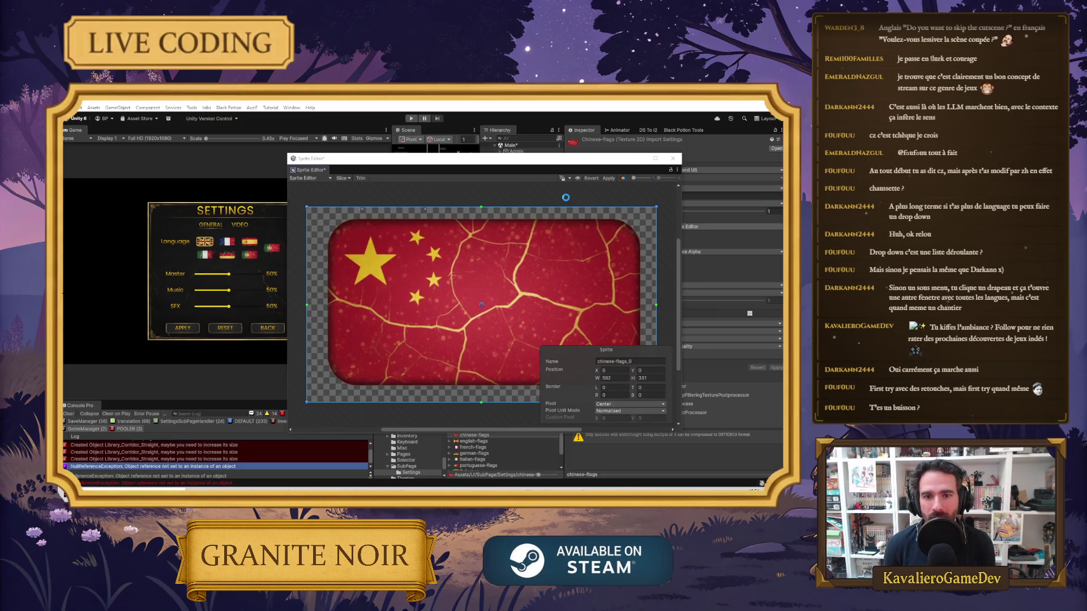
pyautogui.click(446, 308)
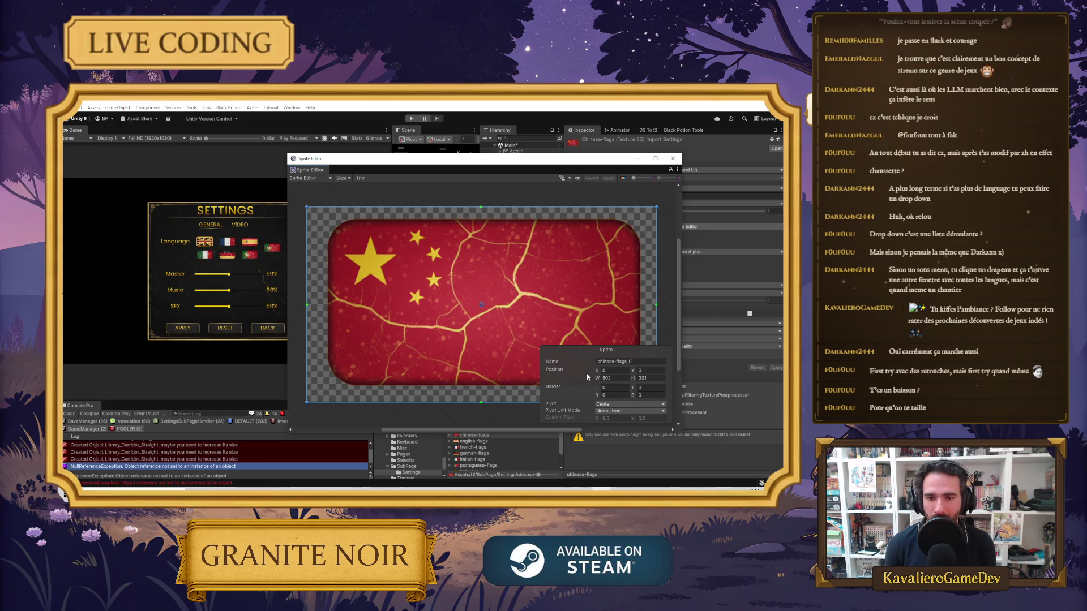
pyautogui.click(601, 190)
pyautogui.moveTo(304, 217)
pyautogui.mouseDown()
pyautogui.moveTo(484, 372)
pyautogui.moveTo(697, 485)
pyautogui.mouseUp()
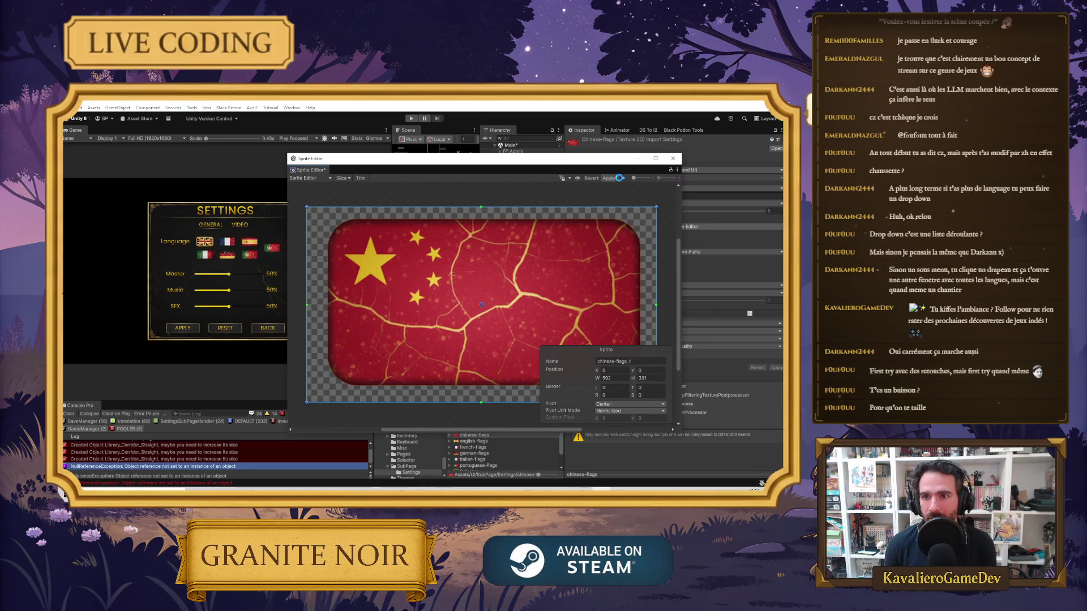
pyautogui.click(608, 178)
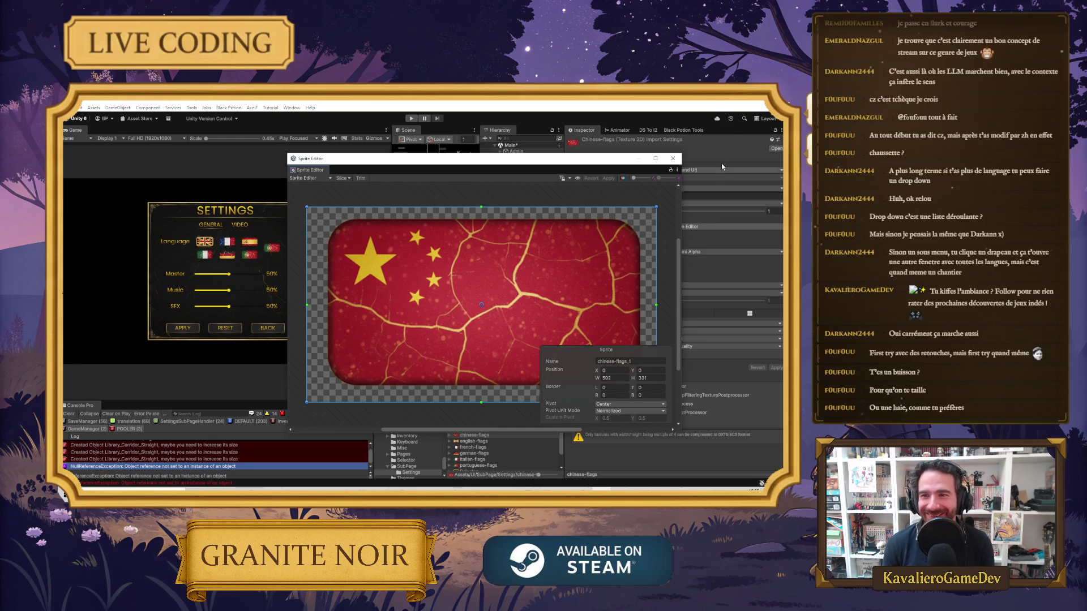
pyautogui.click(674, 159)
pyautogui.moveTo(552, 309); pyautogui.dragTo(561, 306)
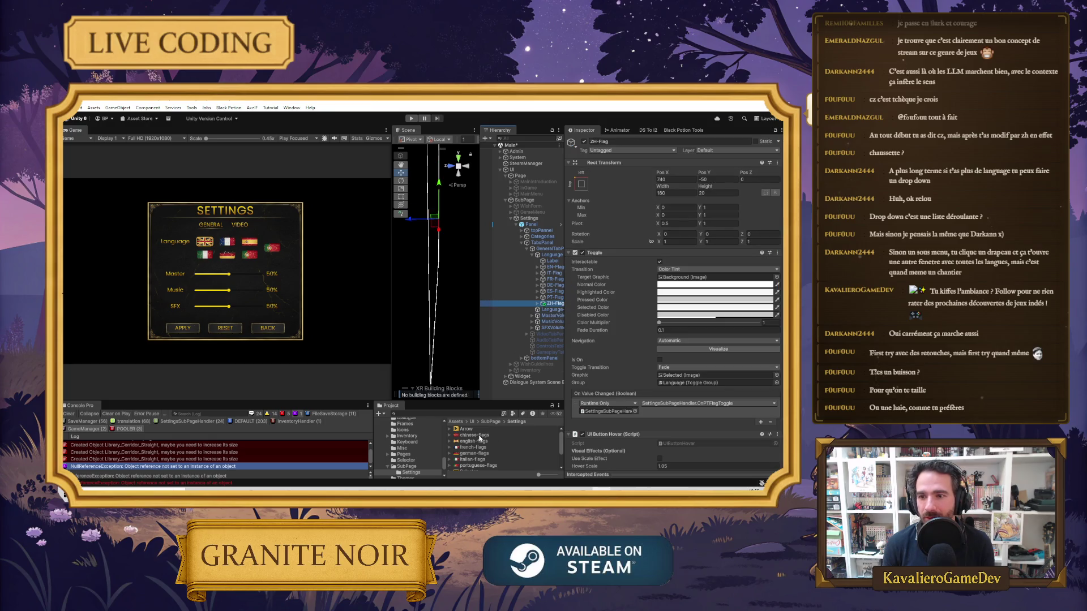
# Assign the chinese-flags_0 sprite to the ZH-Flag's Background image
pyautogui.scroll(-2, 621, 322)
pyautogui.scroll(2, 628, 333)
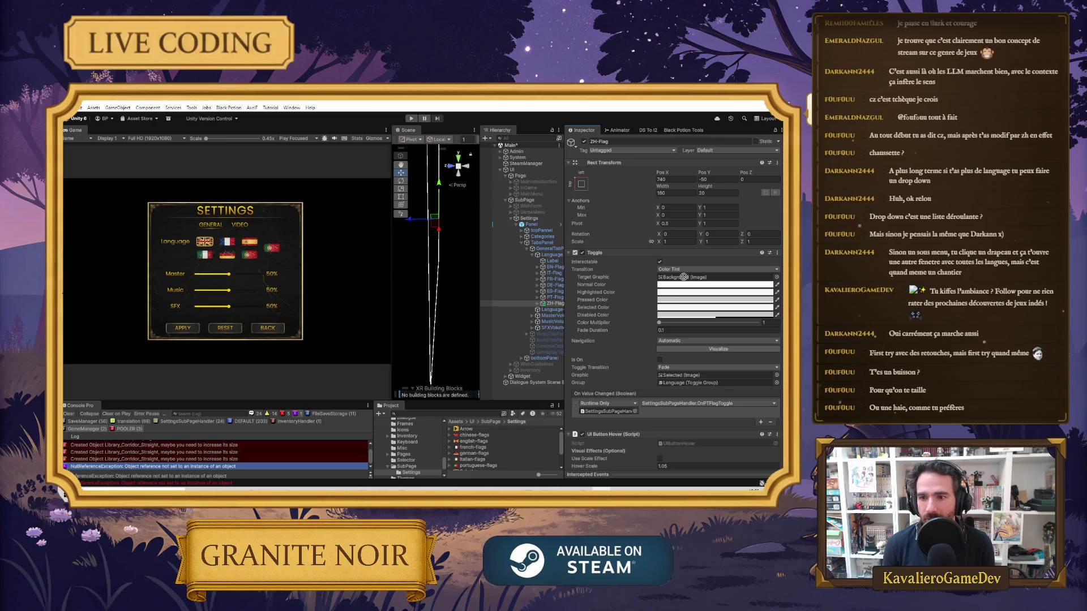
pyautogui.click(549, 304)
pyautogui.click(537, 303)
pyautogui.click(542, 310)
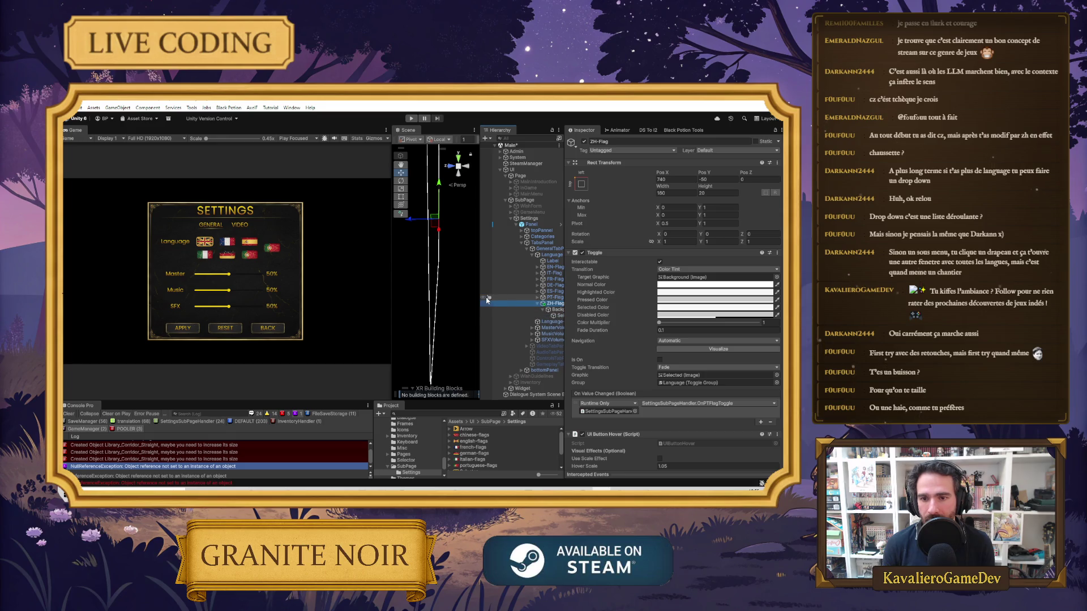
pyautogui.moveTo(480, 300); pyautogui.dragTo(359, 303)
pyautogui.click(532, 309)
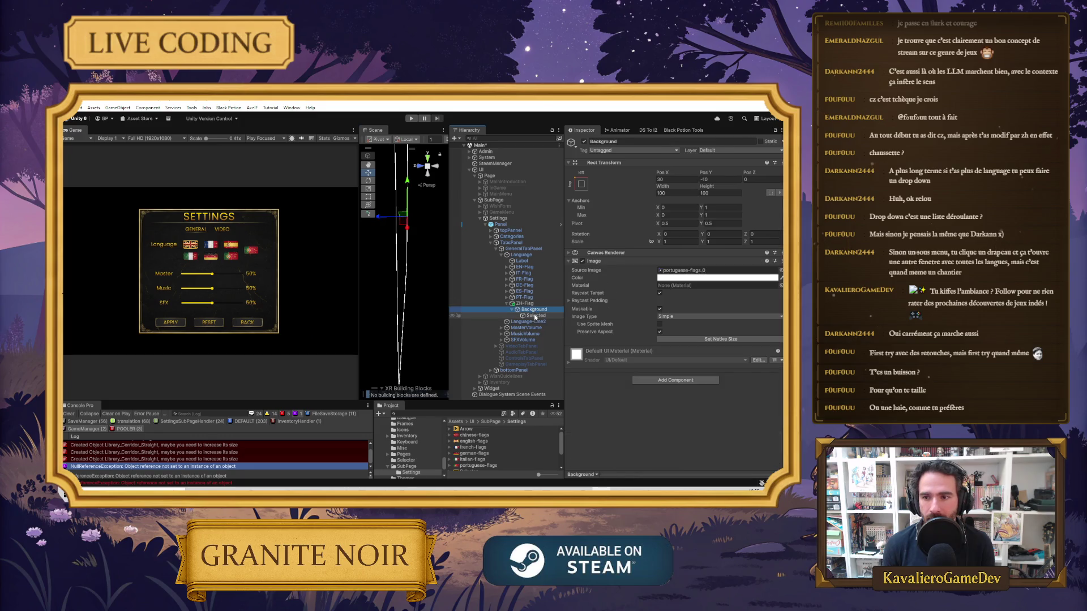
pyautogui.moveTo(682, 300); pyautogui.dragTo(685, 271)
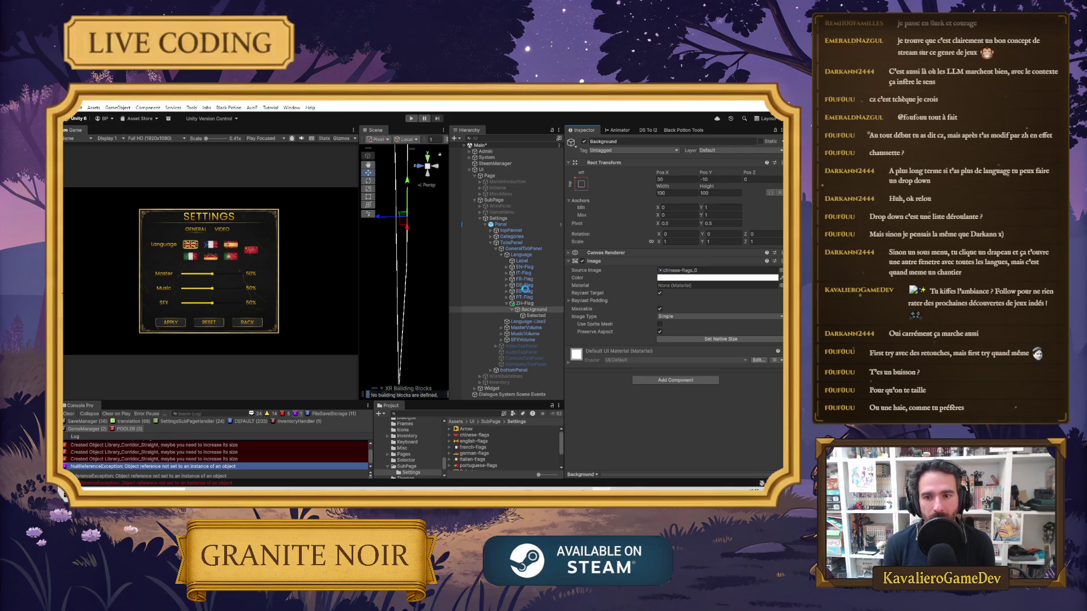
# Rearrange the panels to inspect the ZH-Flag toggle's component settings
pyautogui.moveTo(565, 283); pyautogui.dragTo(674, 289)
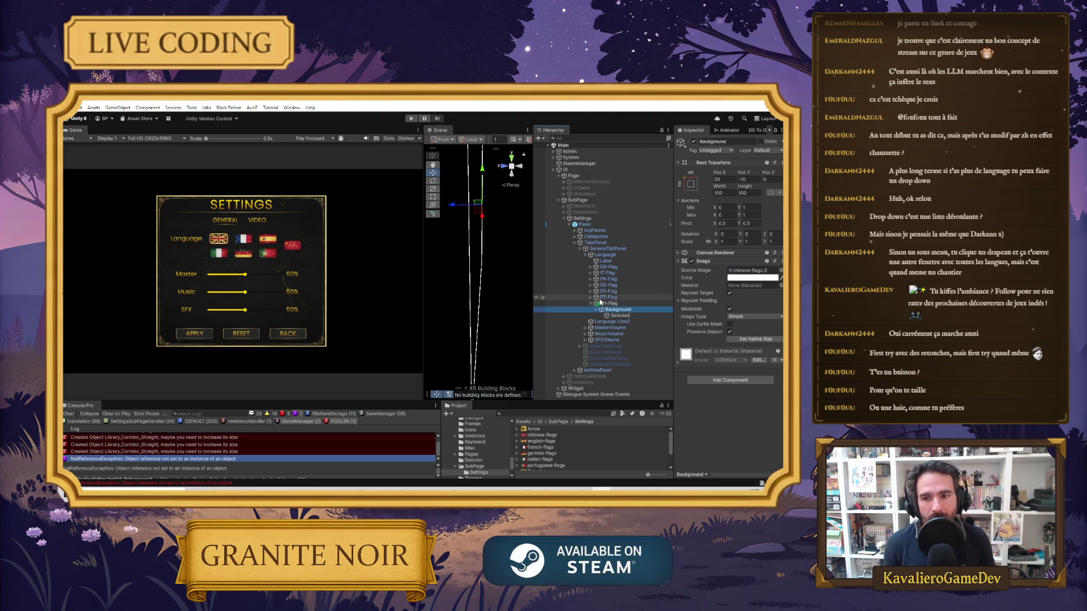
pyautogui.moveTo(424, 280)
pyautogui.mouseDown()
pyautogui.moveTo(411, 278)
pyautogui.moveTo(465, 276)
pyautogui.moveTo(441, 275)
pyautogui.mouseUp()
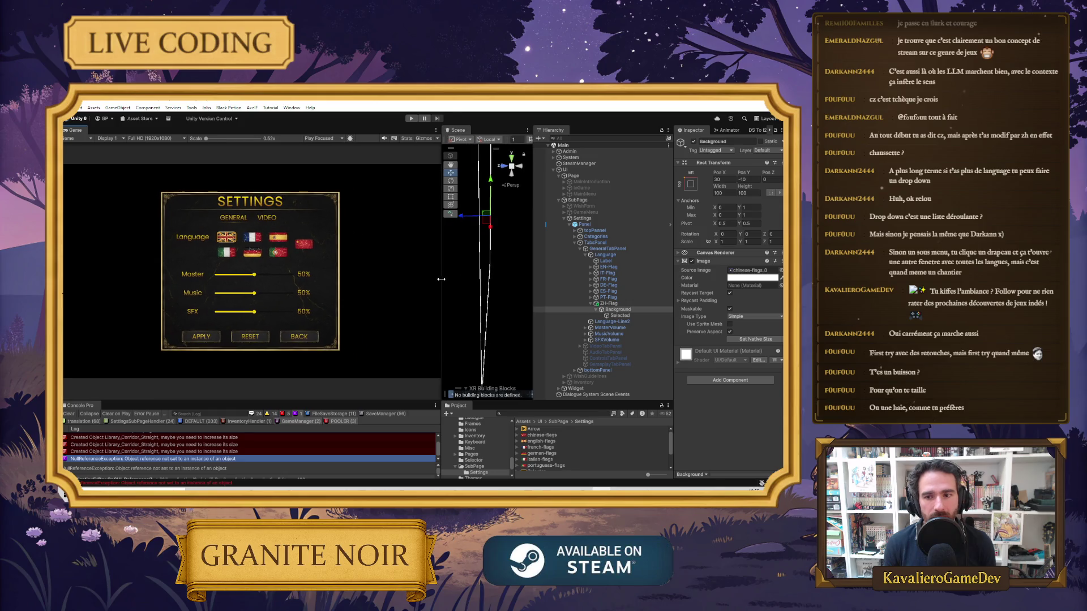
pyautogui.click(609, 303)
pyautogui.scroll(-2, 703, 310)
pyautogui.scroll(-2, 703, 310)
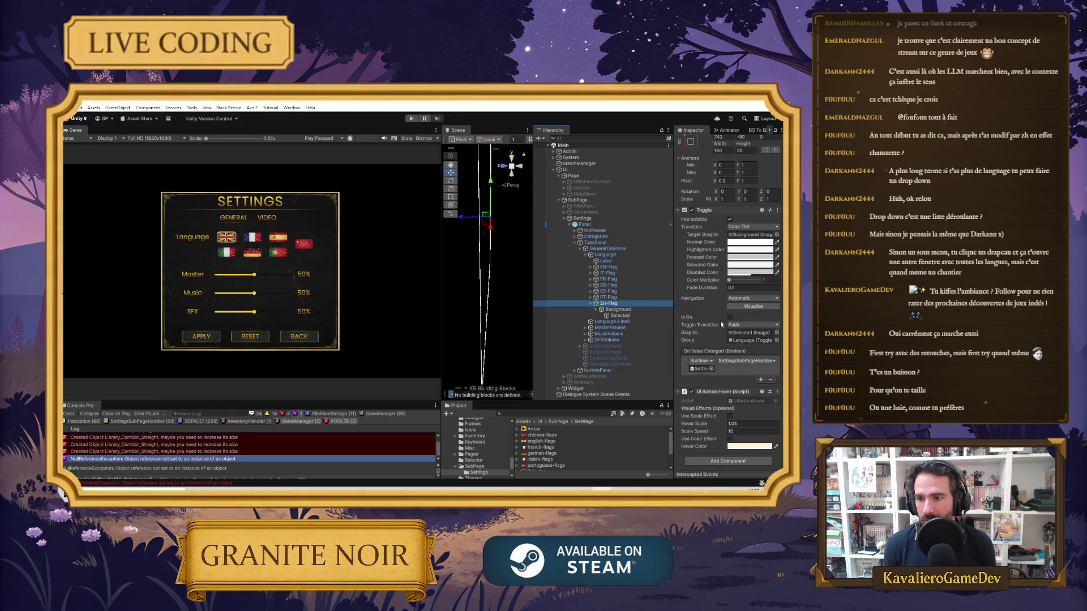
pyautogui.moveTo(672, 320); pyautogui.dragTo(570, 324)
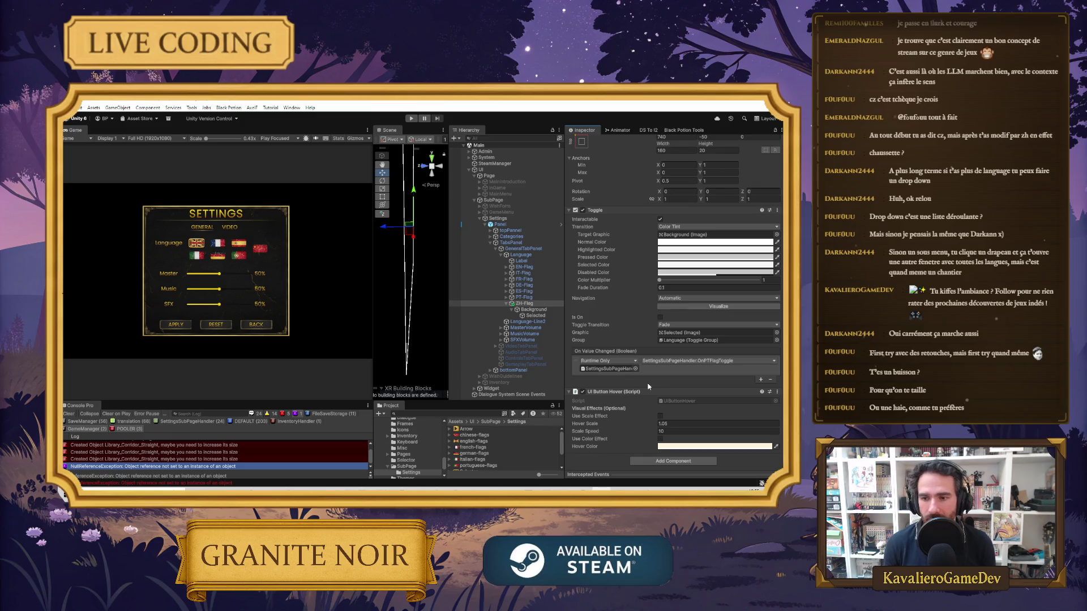
pyautogui.scroll(4, 659, 244)
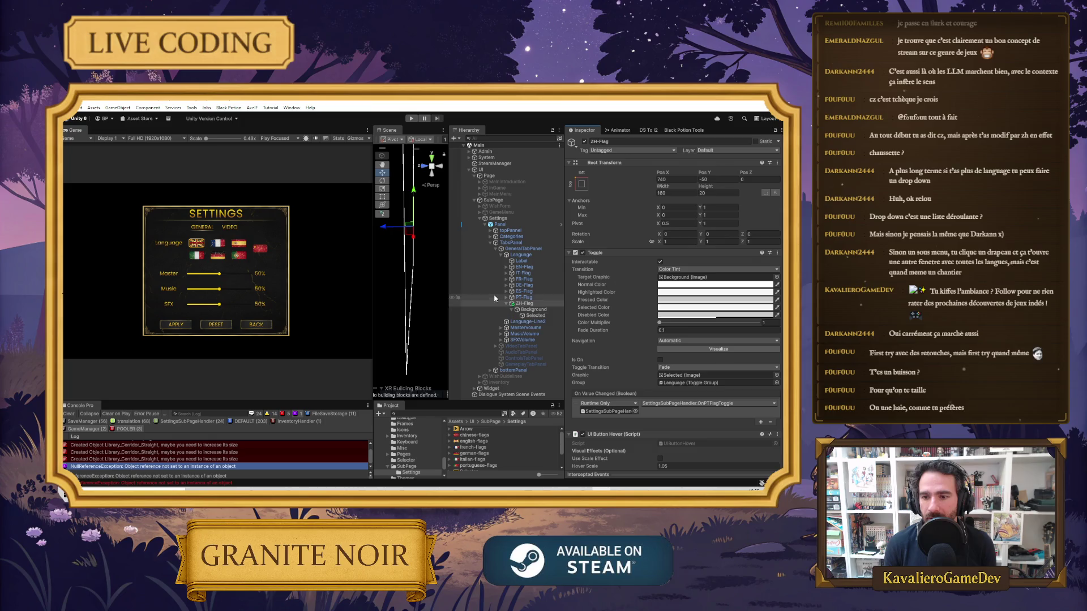
pyautogui.click(470, 152)
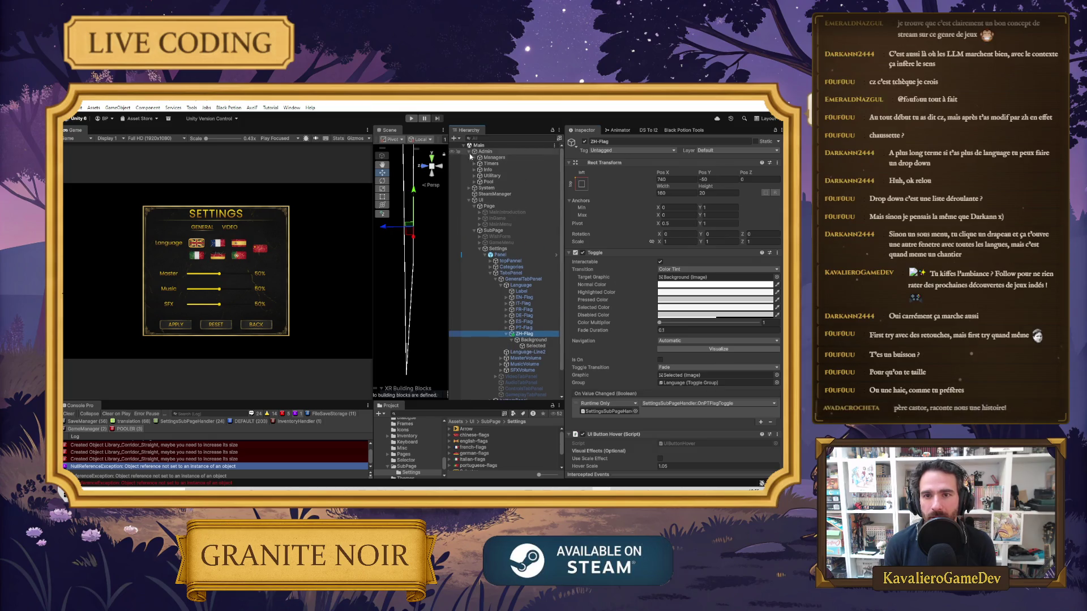
# Expand Managers > UIManager > SubPageHandler and open SettingsSubPageHandler's script from its Script field
pyautogui.click(474, 158)
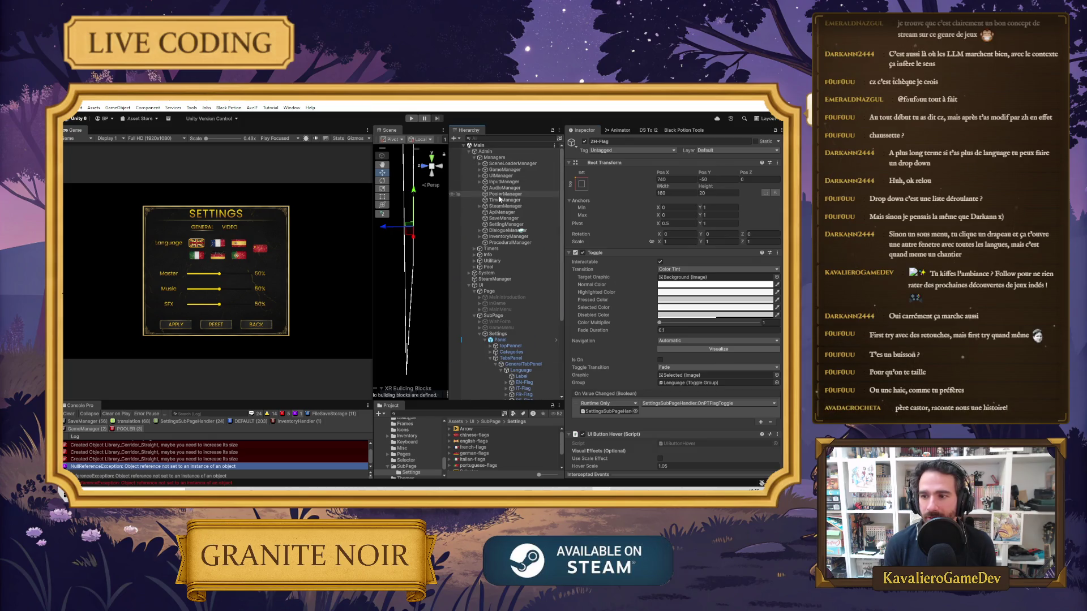
pyautogui.click(508, 236)
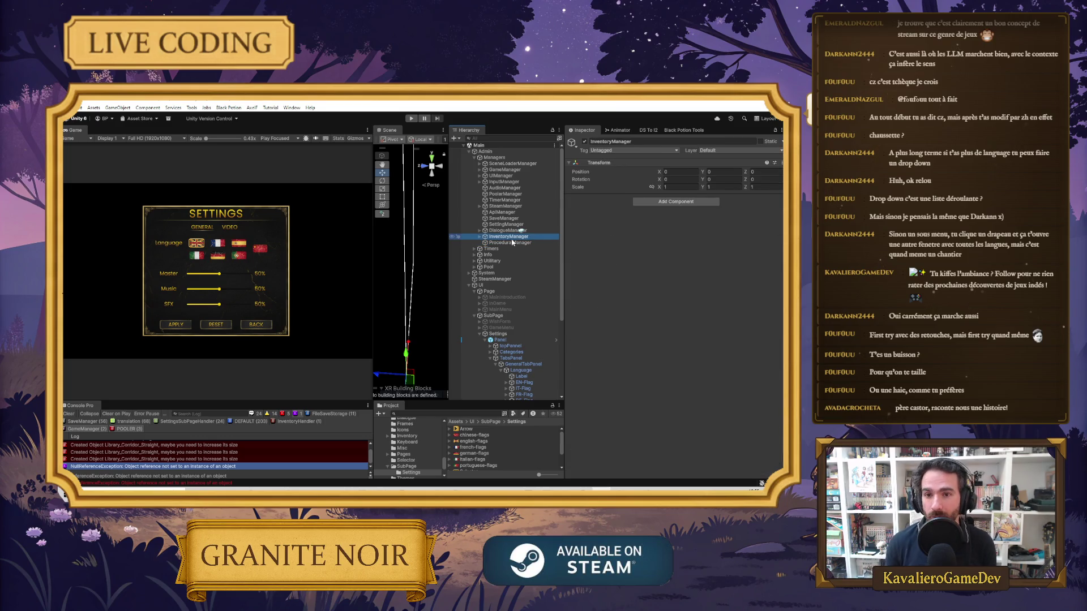
pyautogui.click(480, 236)
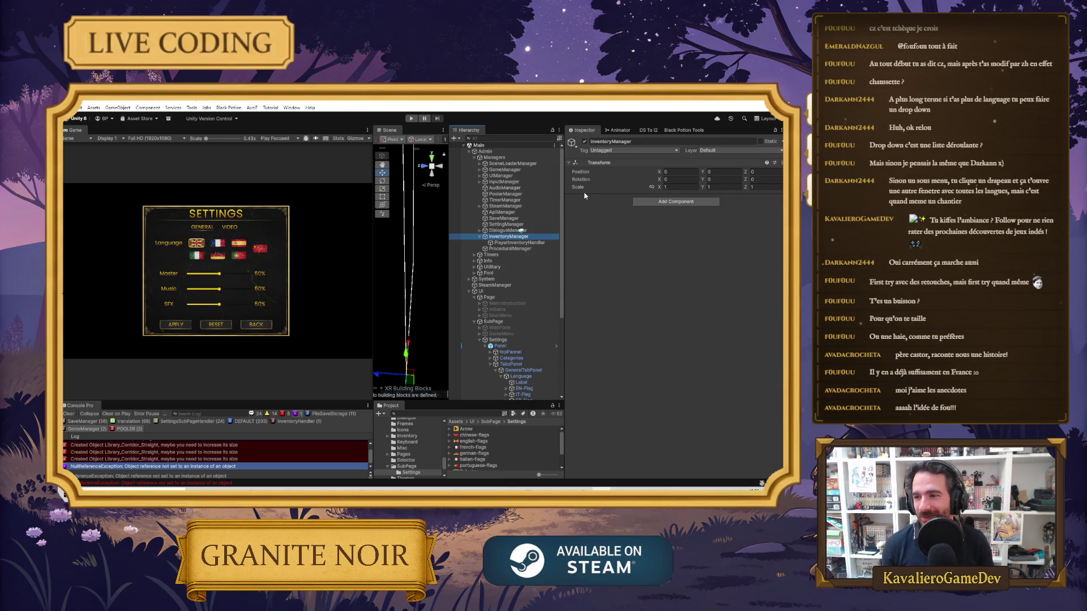
pyautogui.click(479, 170)
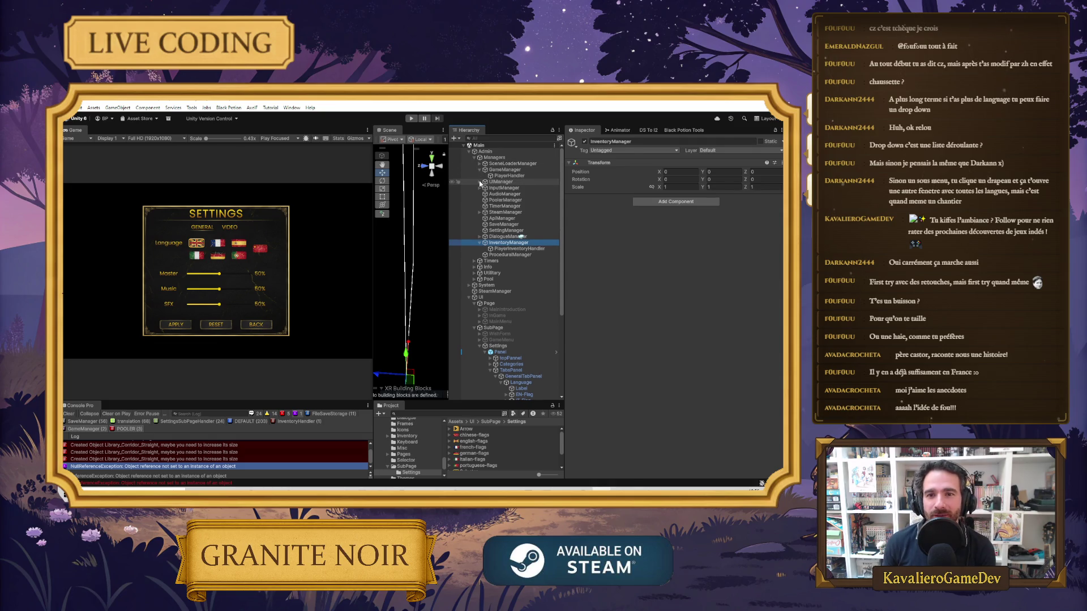
pyautogui.click(480, 182)
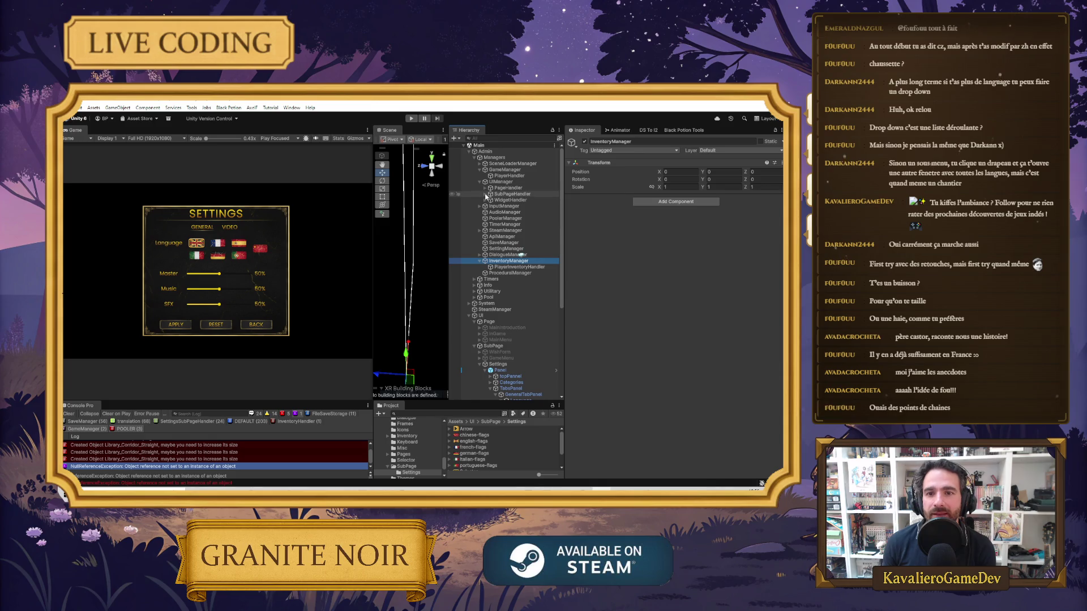
pyautogui.click(485, 194)
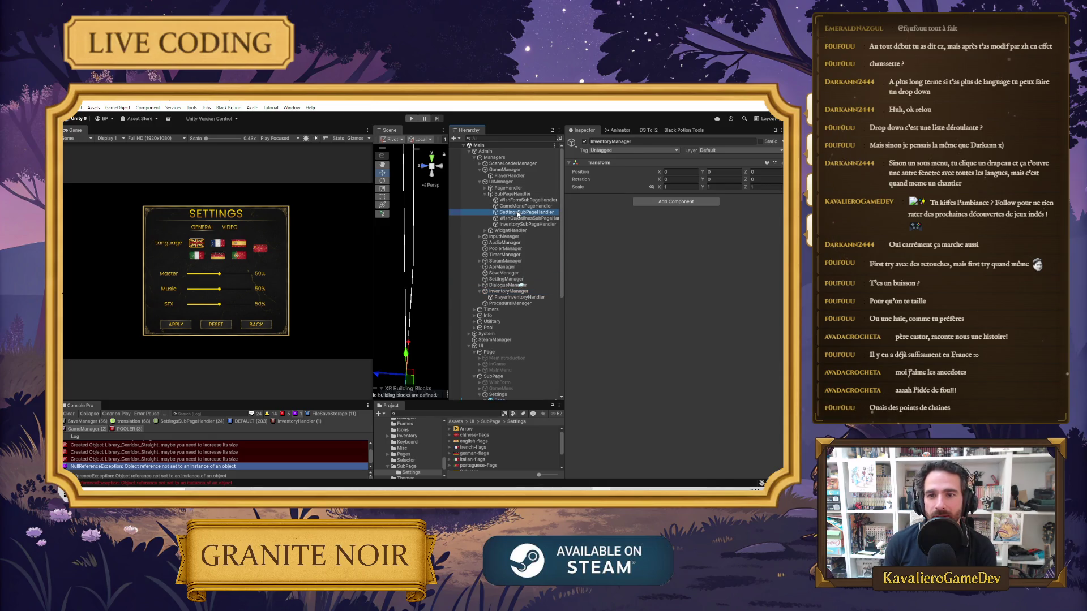
pyautogui.click(515, 213)
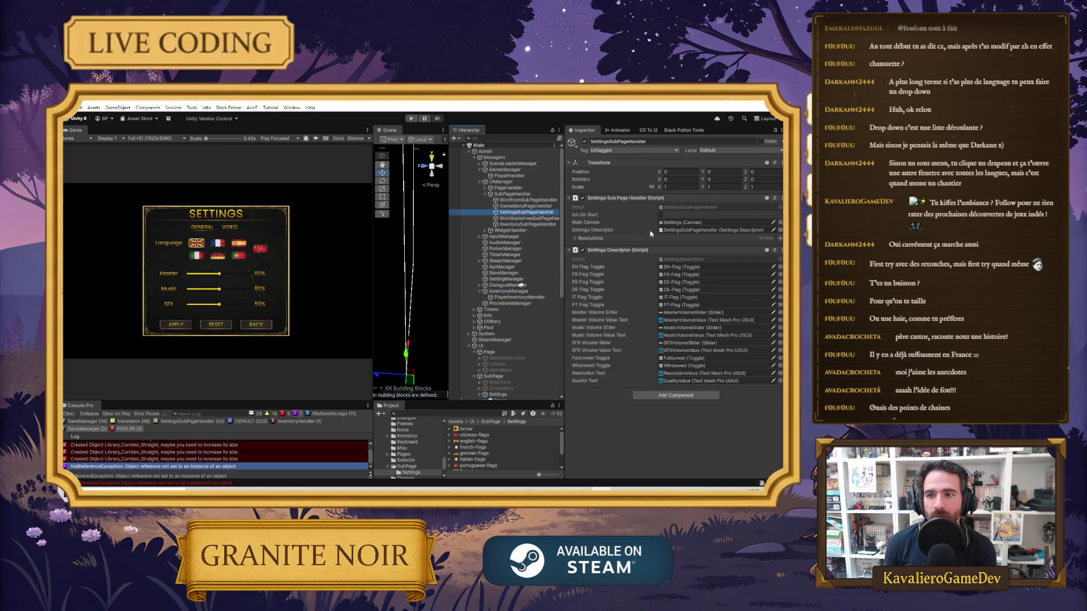
pyautogui.click(694, 208)
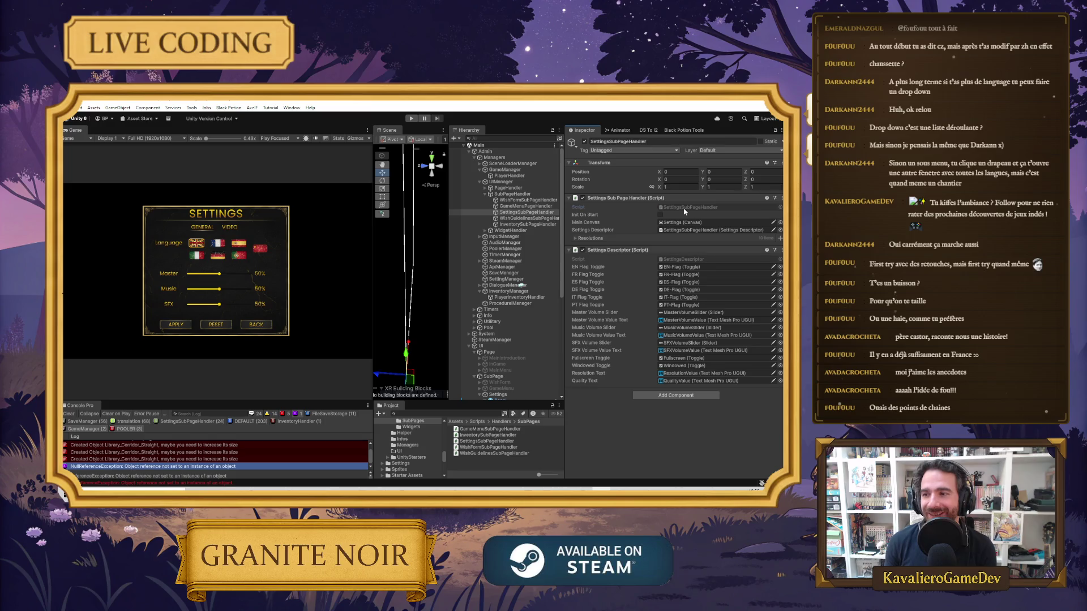
pyautogui.click(684, 209)
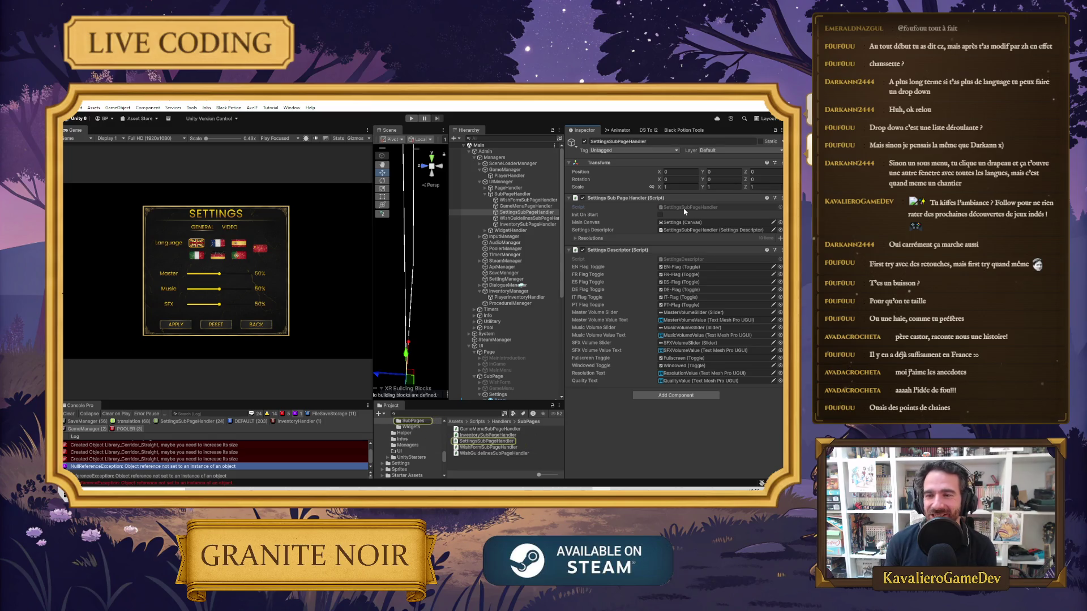
pyautogui.click(687, 209)
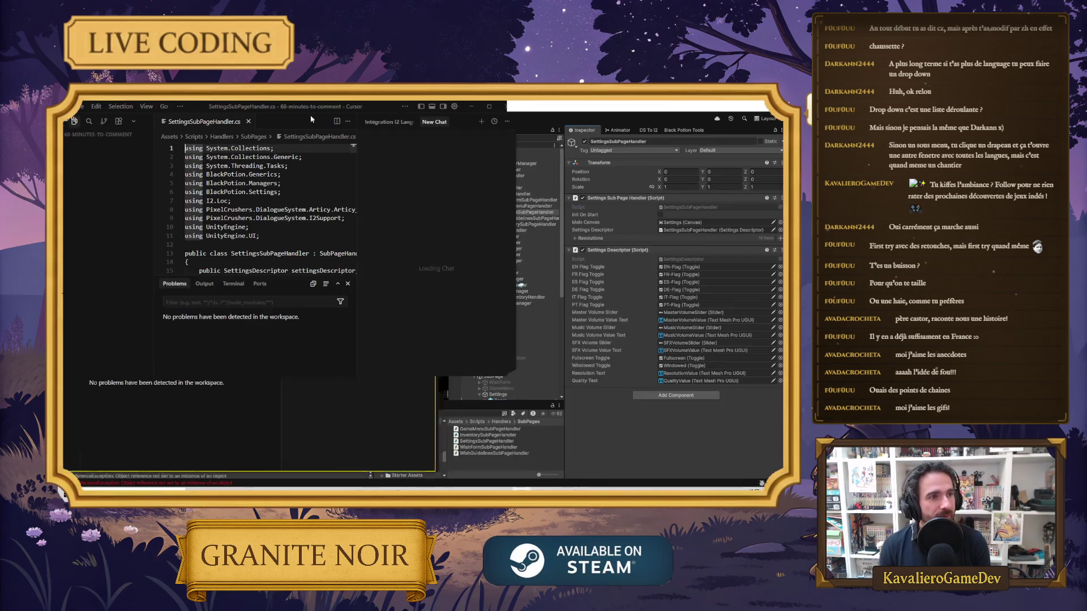
# Add an OnZHFlagToggle method below OnPTFlagToggle by accepting the autocompletion, and save
pyautogui.scroll(-10, 445, 288)
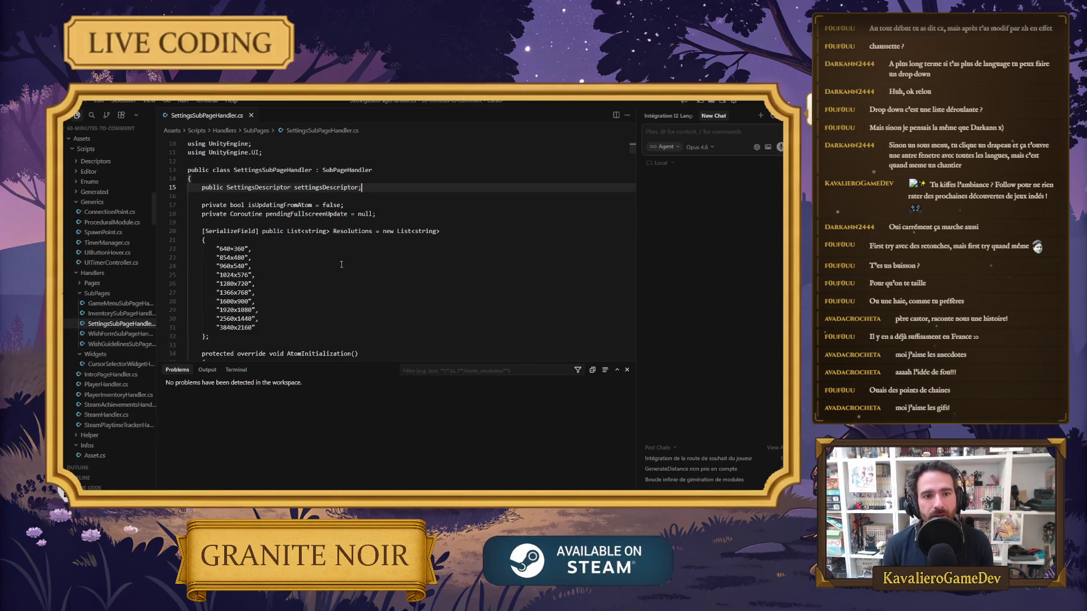
pyautogui.scroll(-20, 385, 292)
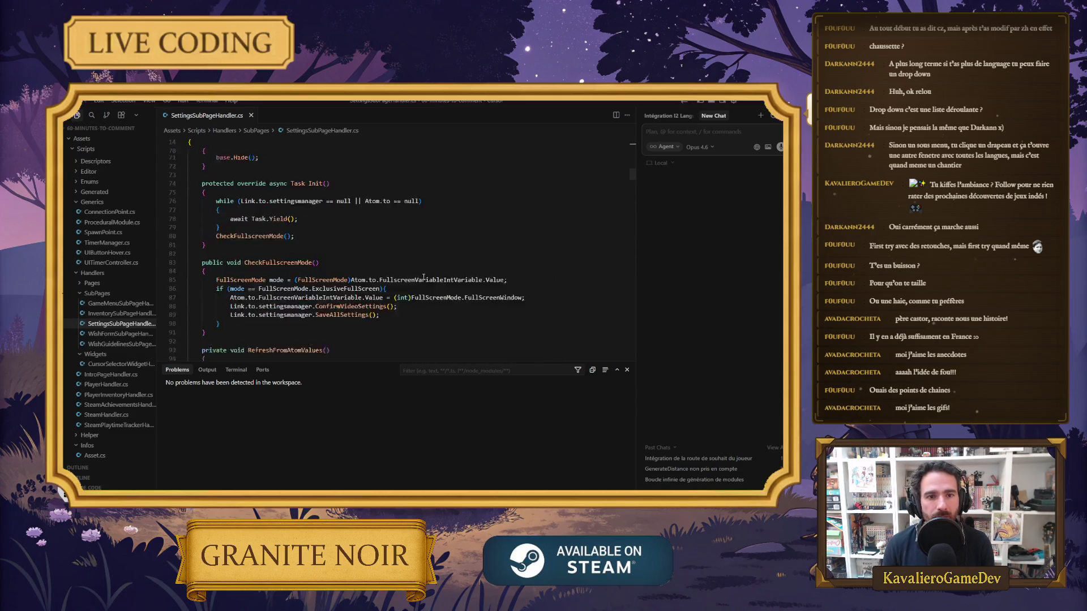
pyautogui.scroll(-20, 396, 247)
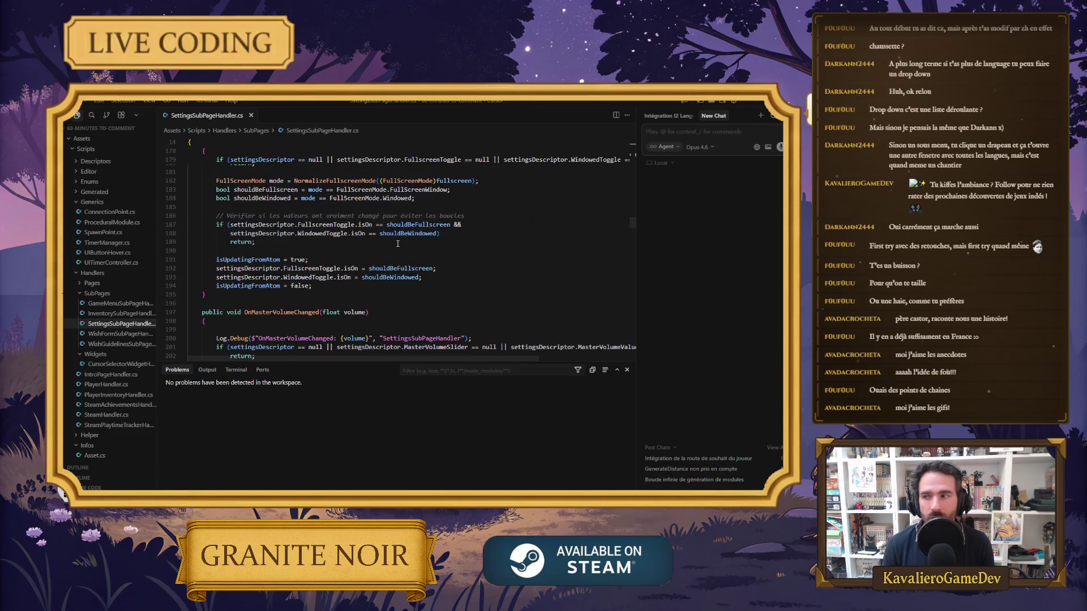
pyautogui.scroll(-20, 399, 242)
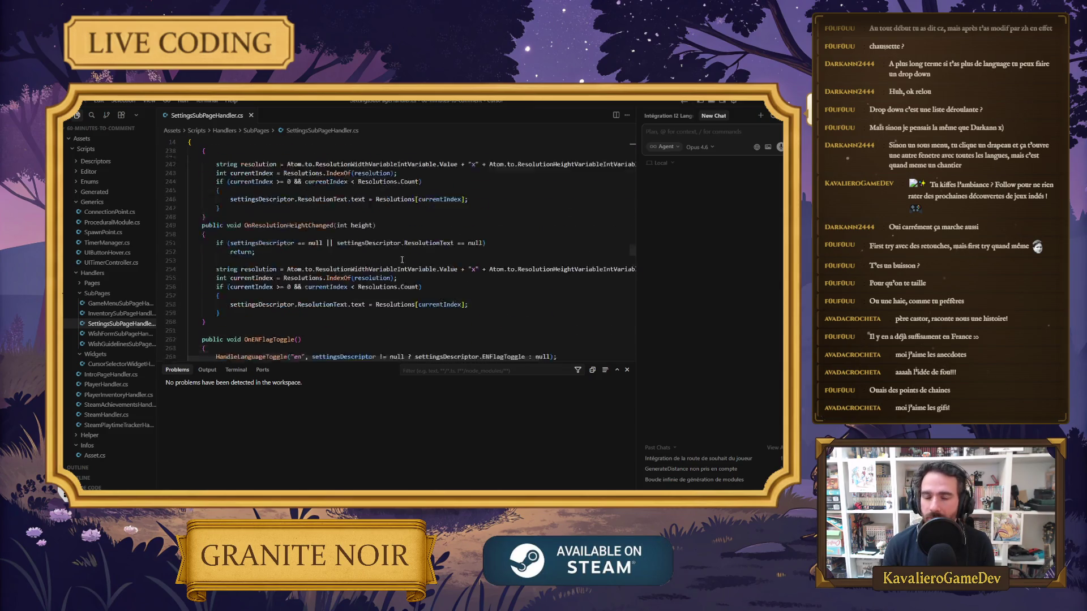
pyautogui.click(268, 277)
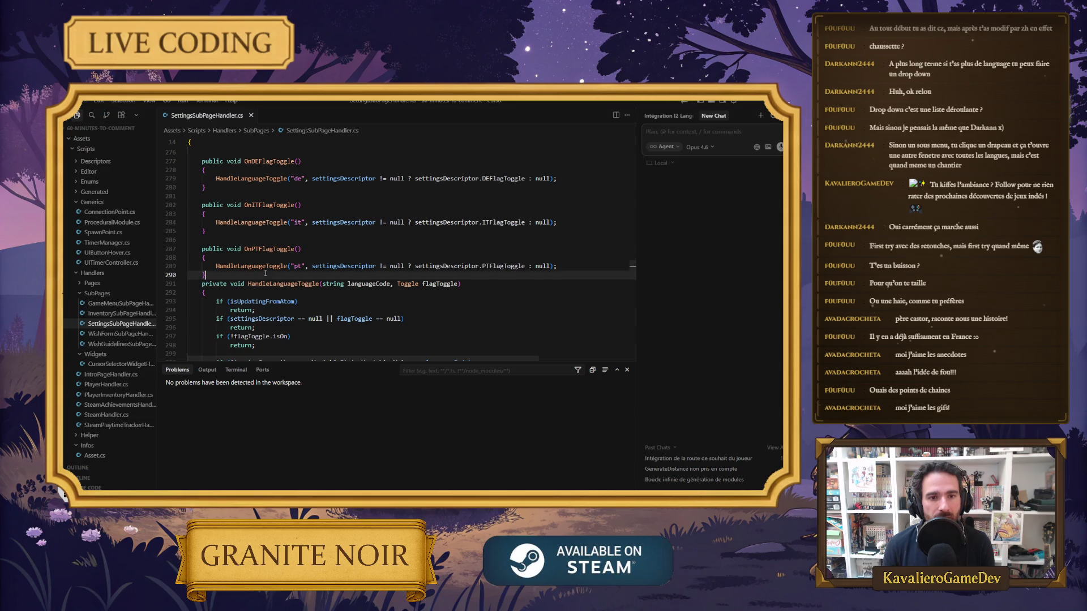
pyautogui.press('Return')
pyautogui.press('Return')
pyautogui.press('Return')
pyautogui.press('Up')
pyautogui.write('p')
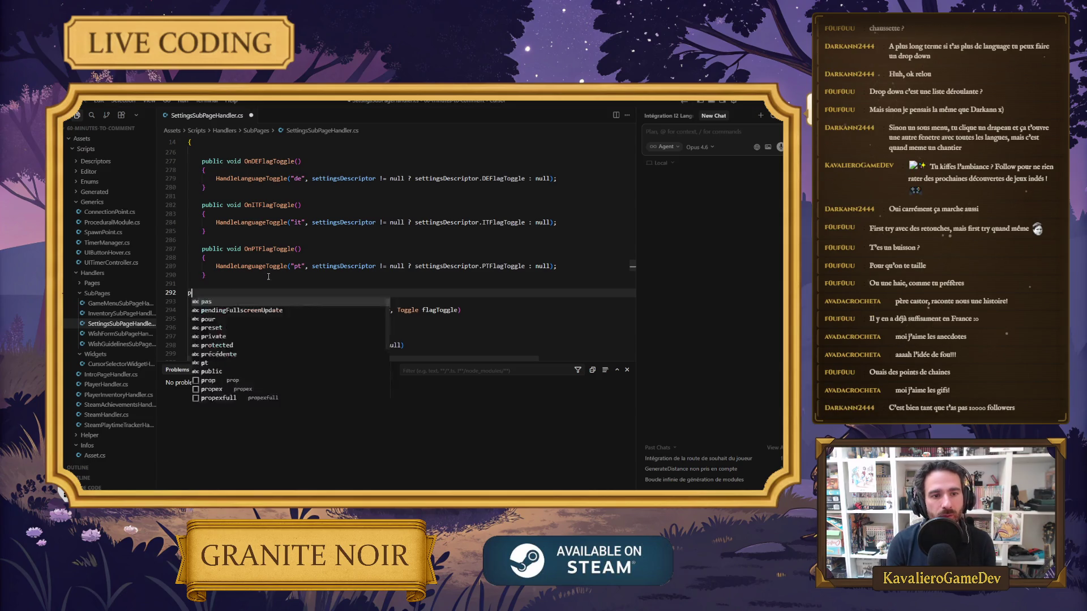
pyautogui.write('ublic void ')
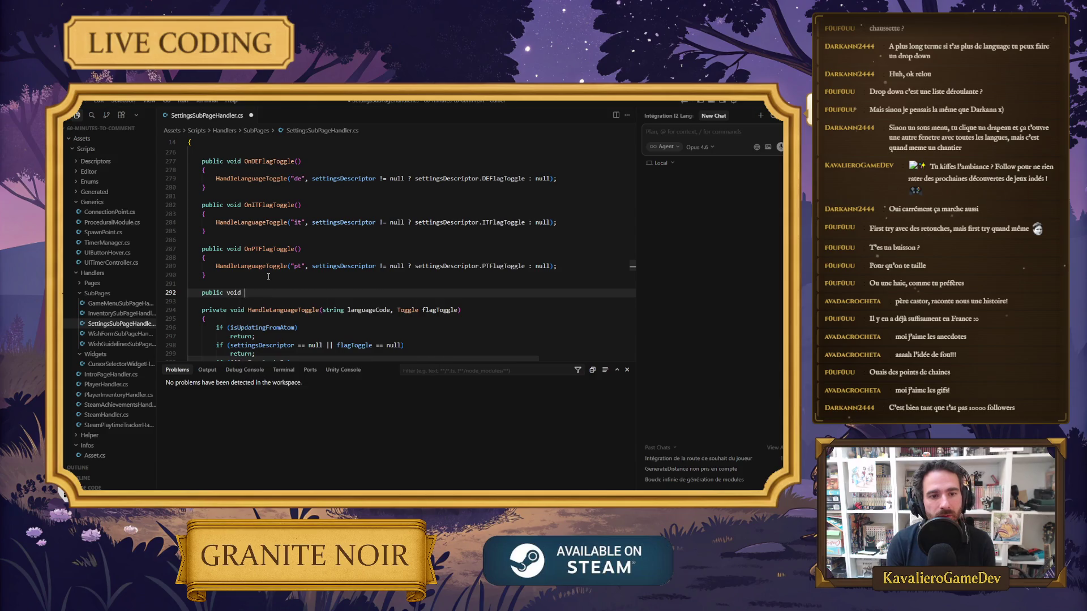
pyautogui.write('On')
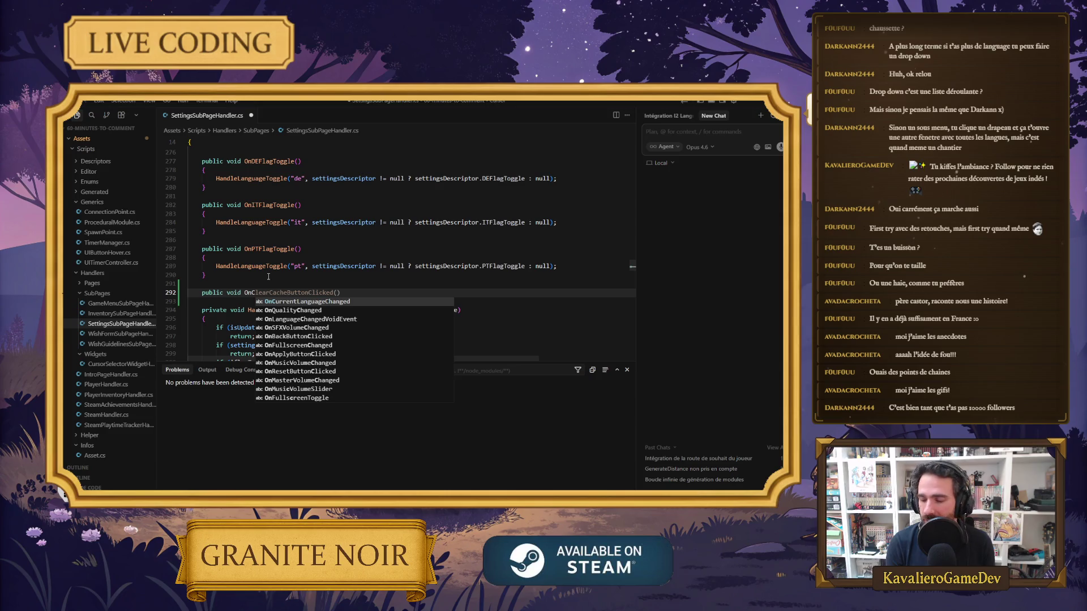
pyautogui.write('ZHFlagToggle(')
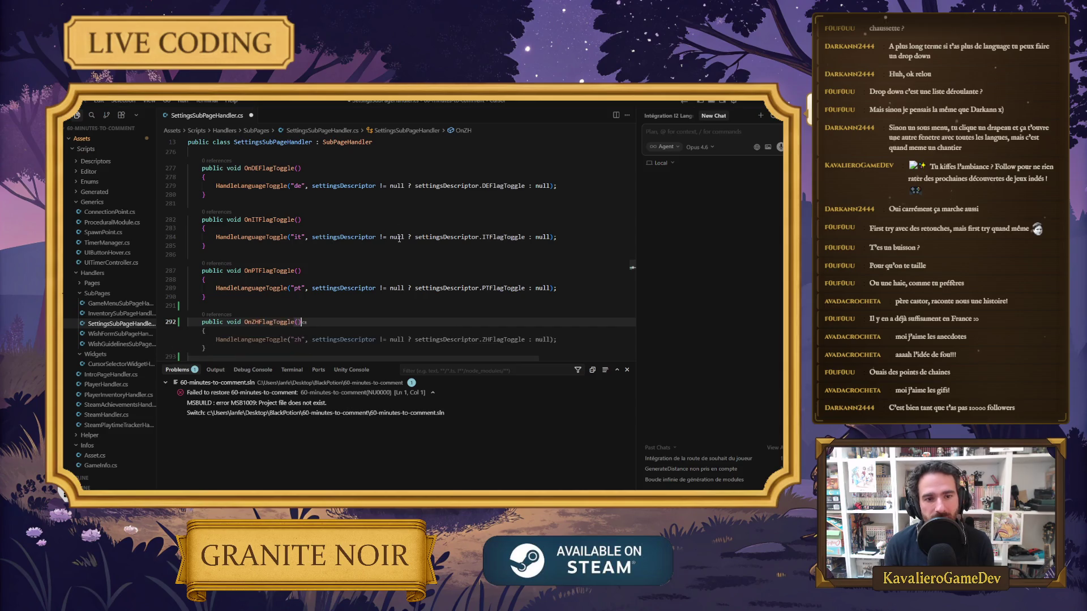
pyautogui.press('Tab')
pyautogui.hotkey('ctrl', 's')
# Keep the plain "zh" language code, rejecting the -CN suggestion
pyautogui.click(300, 301)
pyautogui.click(351, 316)
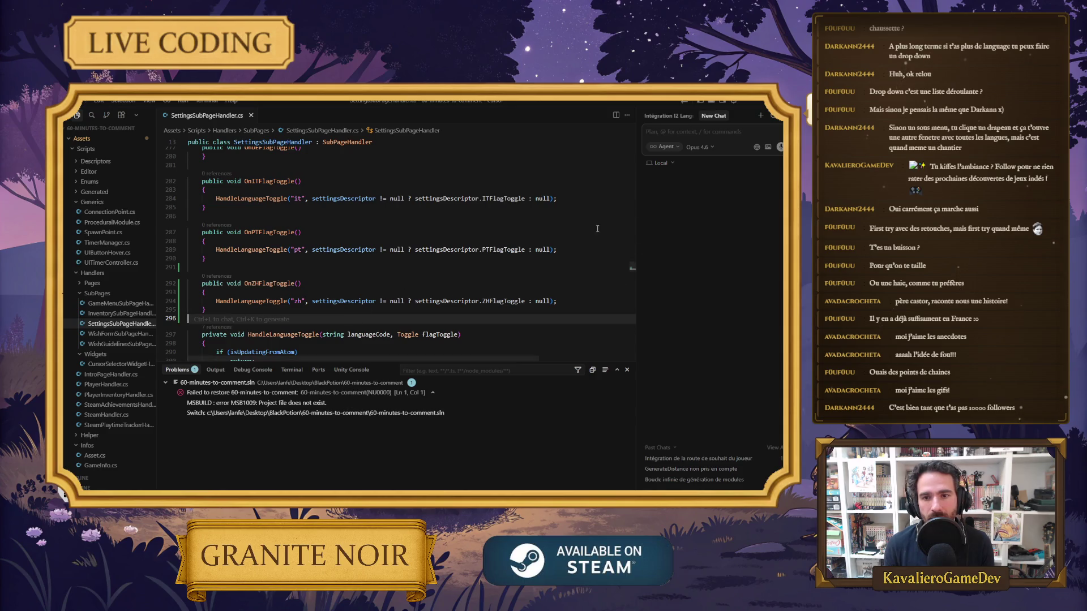
pyautogui.hotkey('alt', 'Tab')
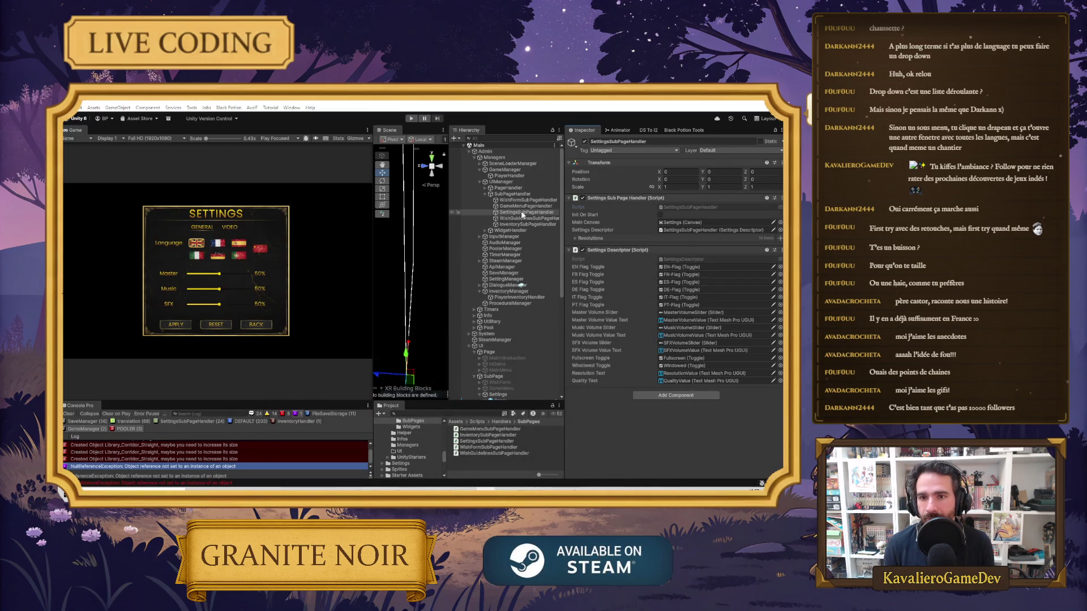
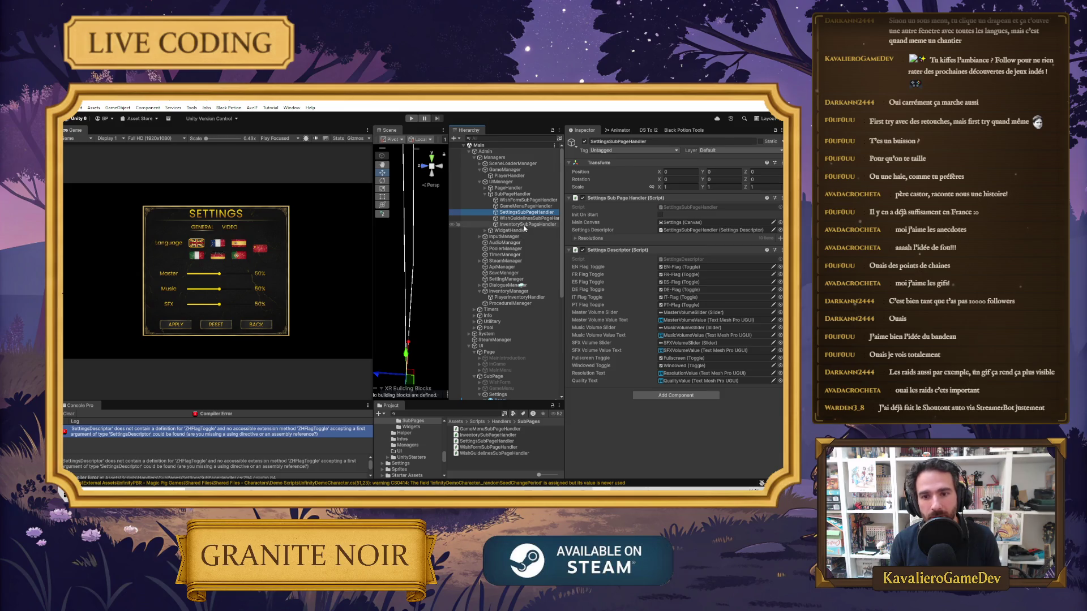
# Select ZH-Flag and browse its On Value Changed functions, still calling OnPTFlagToggle, without changing anything
pyautogui.scroll(-8, 530, 266)
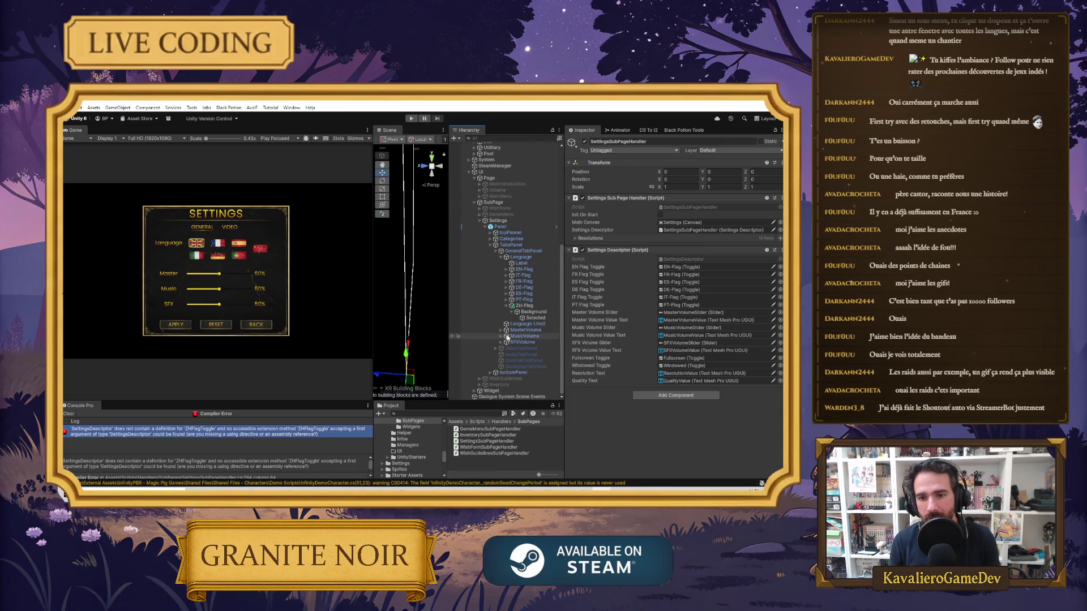
pyautogui.click(533, 309)
pyautogui.scroll(-2, 628, 340)
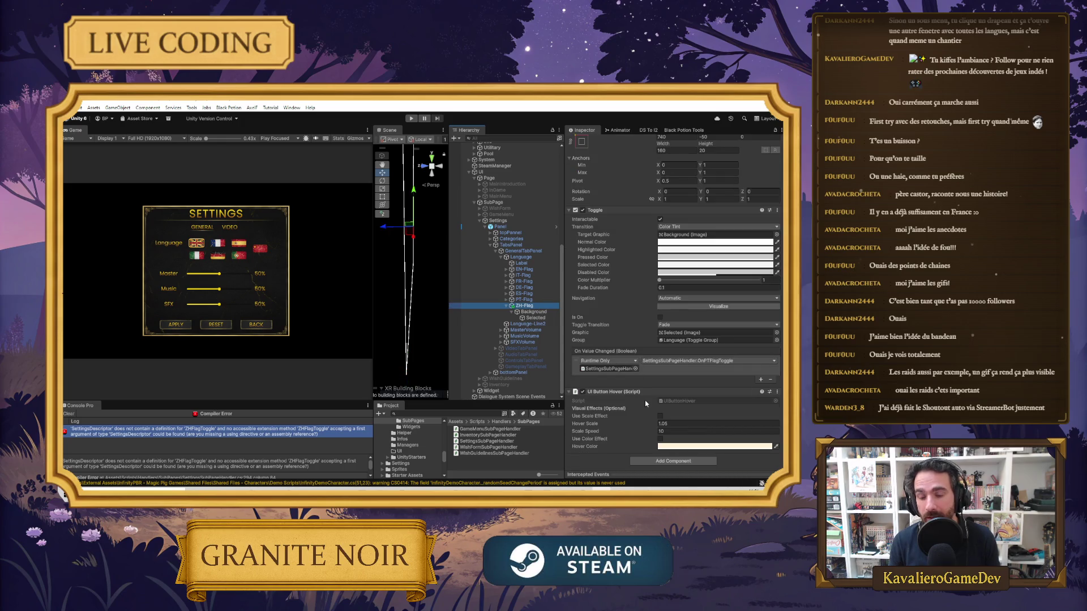
pyautogui.click(705, 361)
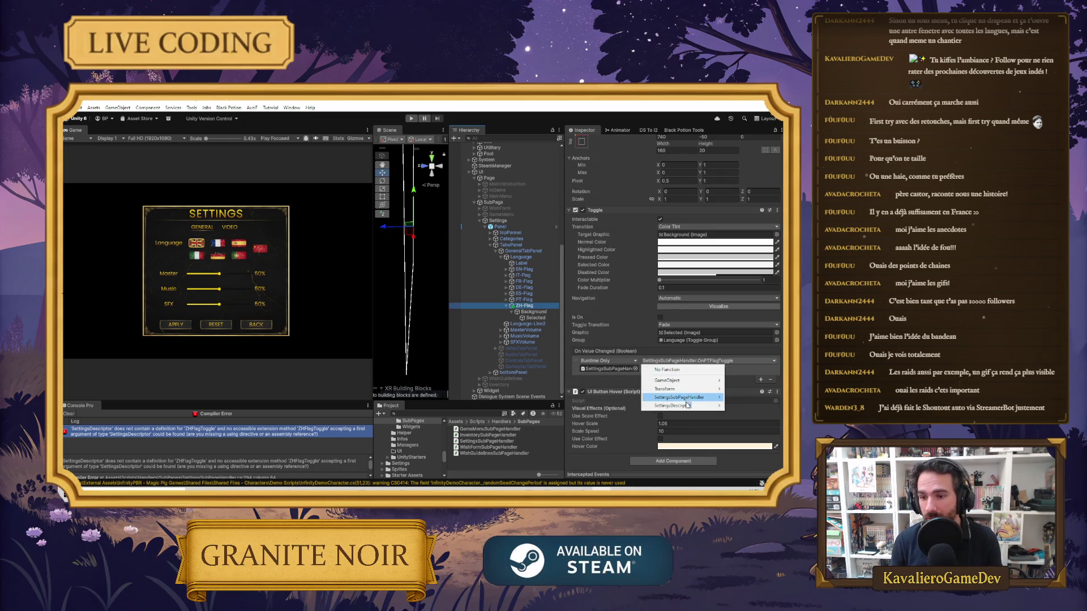
pyautogui.moveTo(690, 399)
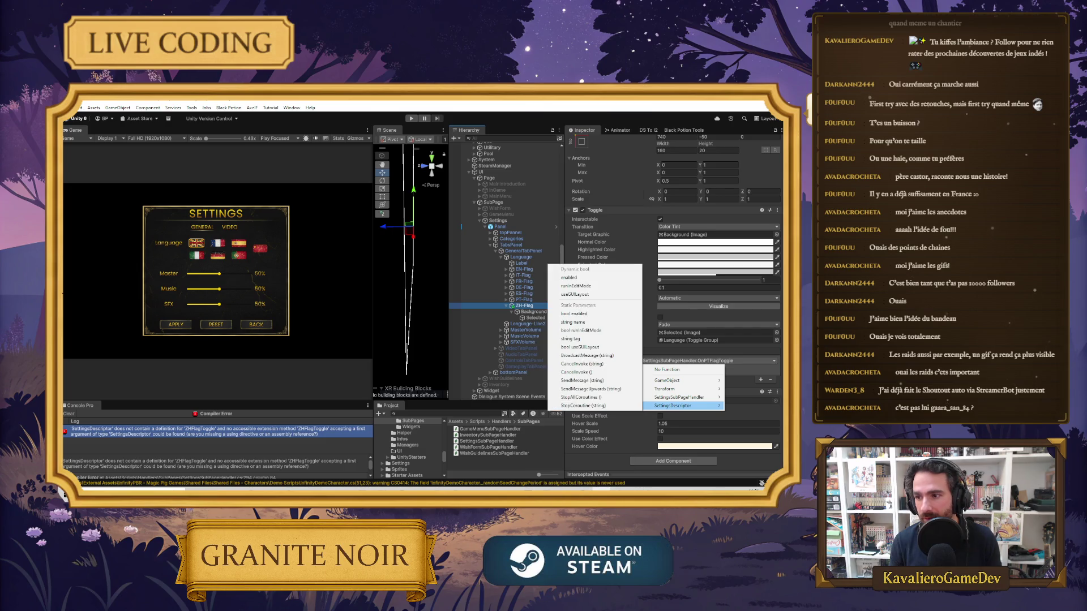
pyautogui.press('Escape')
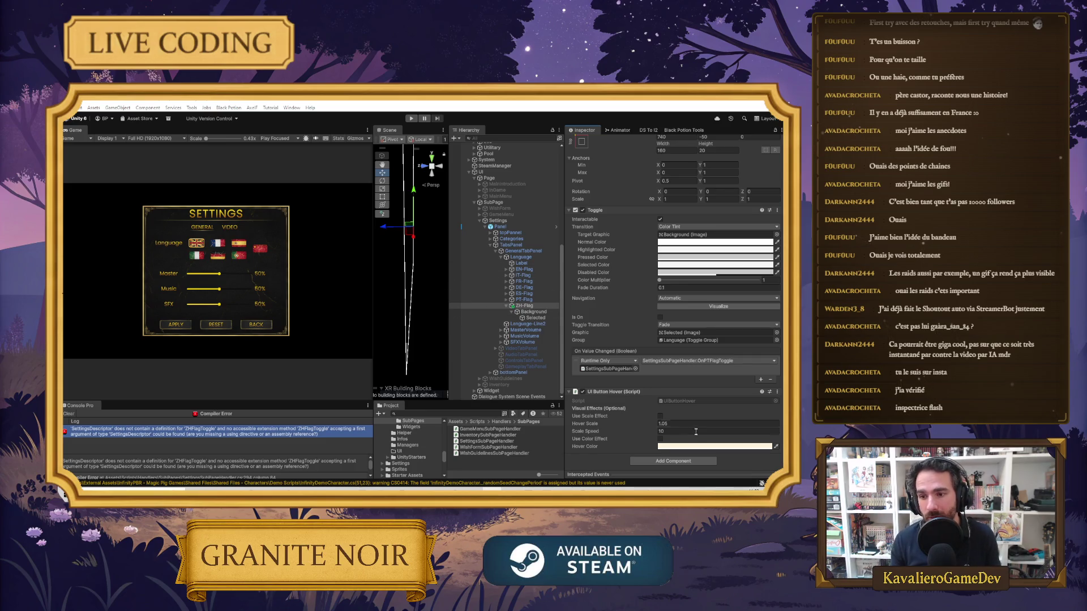
# Open SettingsSubPageHandler.cs from the Console Pro error about the missing ZHFlagToggle definition
pyautogui.rightClick(647, 368)
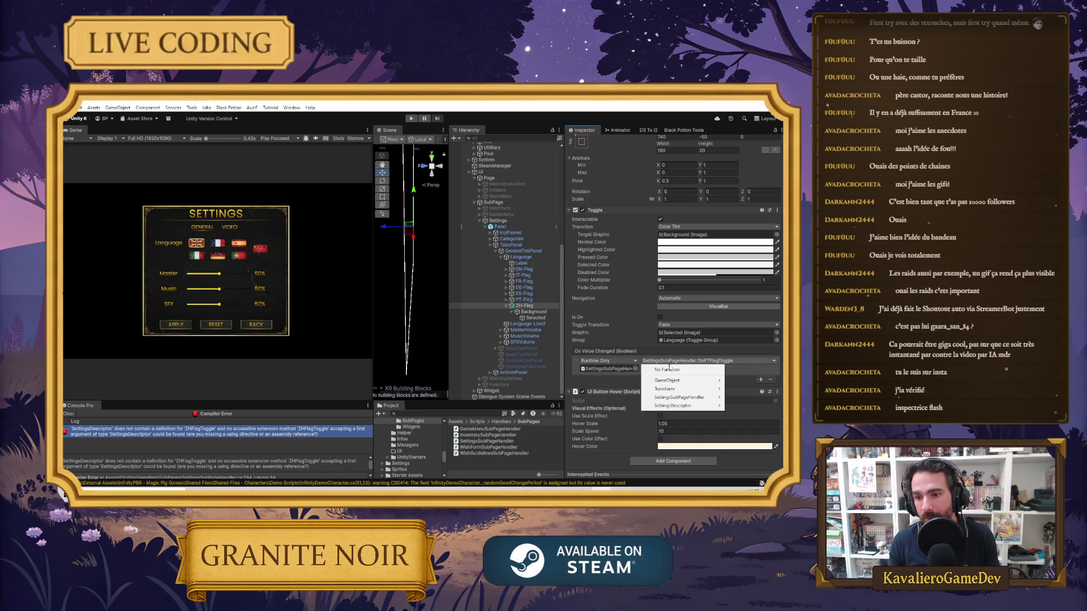
pyautogui.click(756, 376)
pyautogui.click(186, 434)
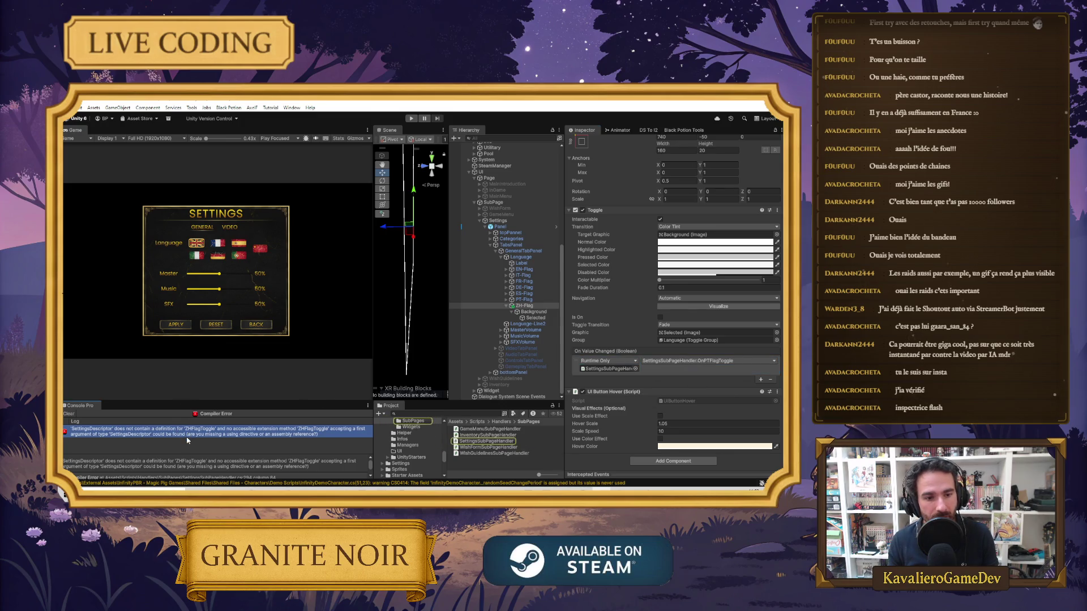
pyautogui.click(197, 435)
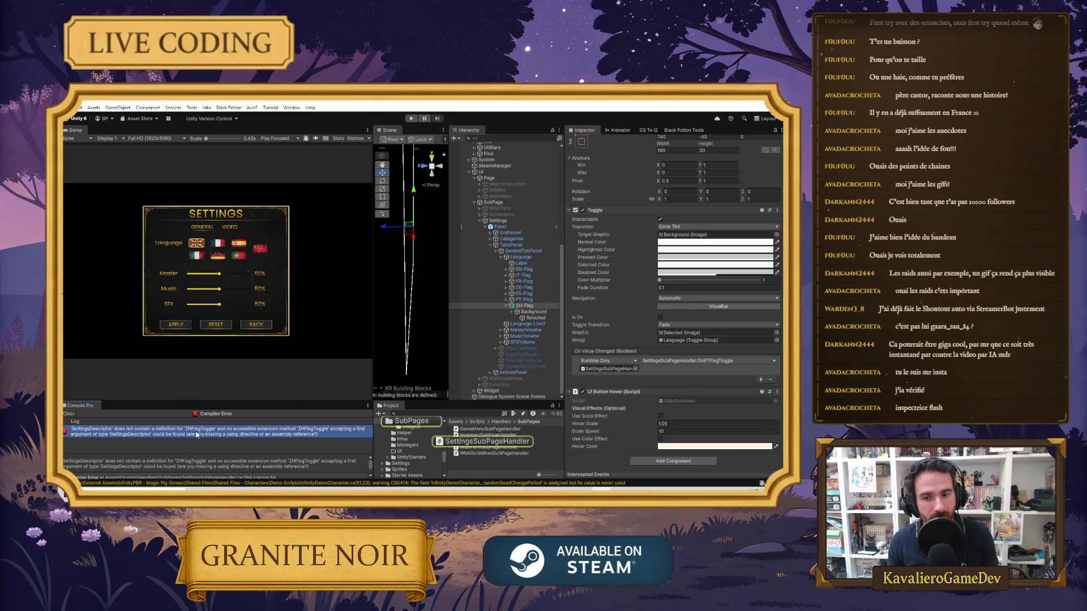
pyautogui.doubleClick(196, 434)
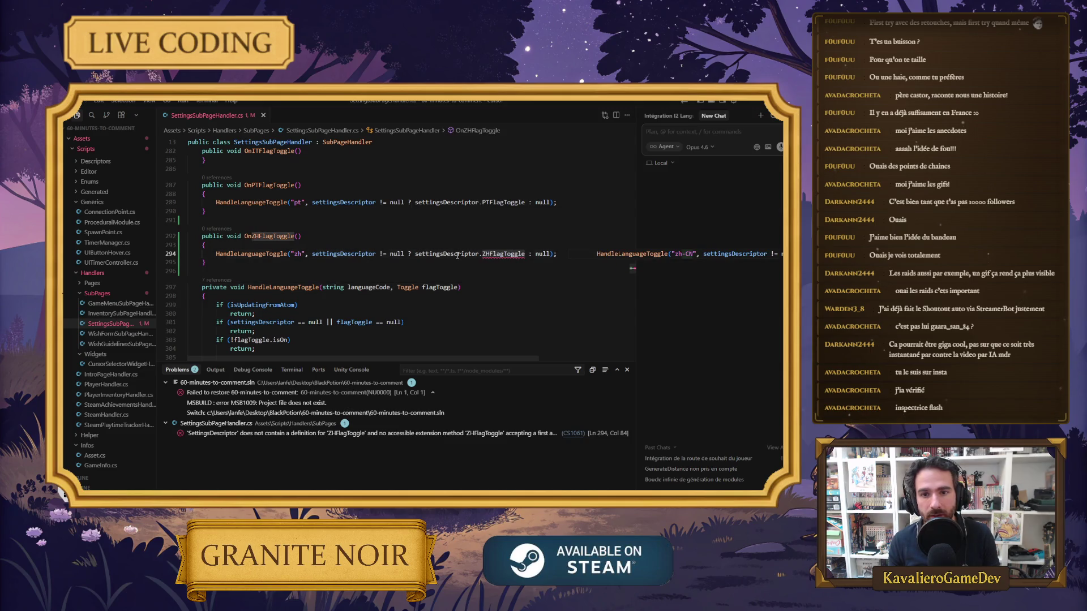
# Add 'public Toggle ZHFlagToggle;' below PTFlagToggle in SettingsDescriptor.cs, save, and return to Unity
pyautogui.press('Escape')
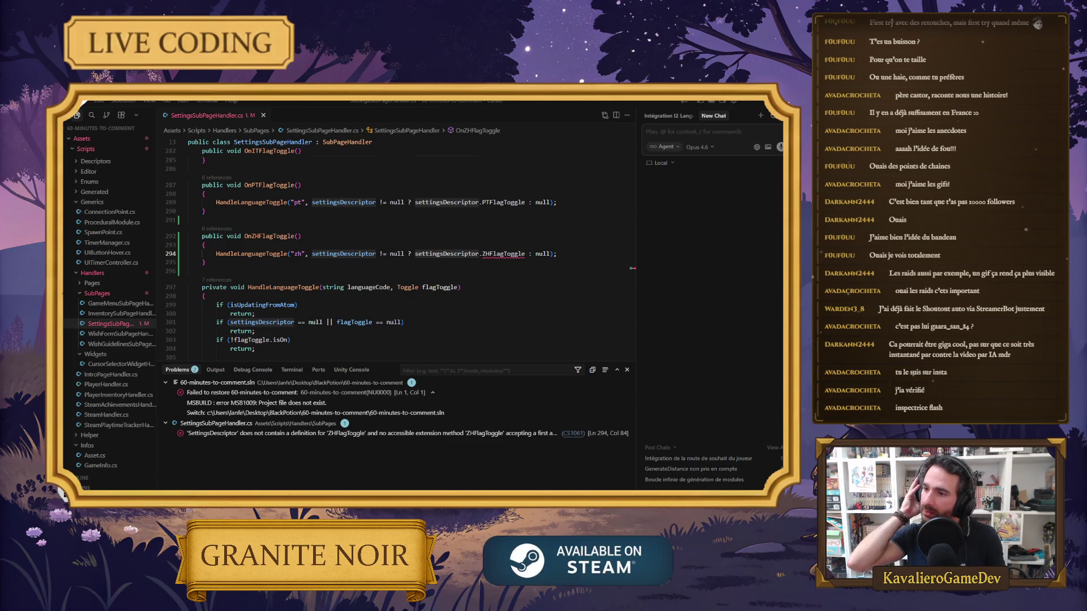
pyautogui.keyDown('ctrl'); pyautogui.click(311, 259); pyautogui.keyUp('ctrl')
pyautogui.click(311, 259)
pyautogui.press('Return')
pyautogui.write('puyb')
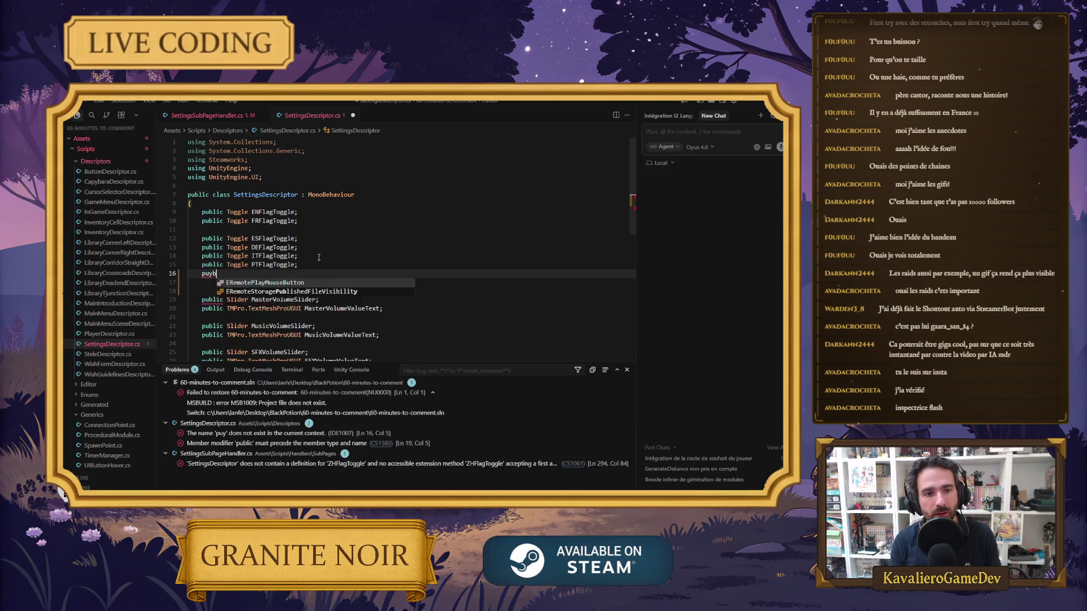
pyautogui.press('BackSpace')
pyautogui.press('BackSpace')
pyautogui.write('b')
pyautogui.press('Tab')
pyautogui.hotkey('ctrl', 's')
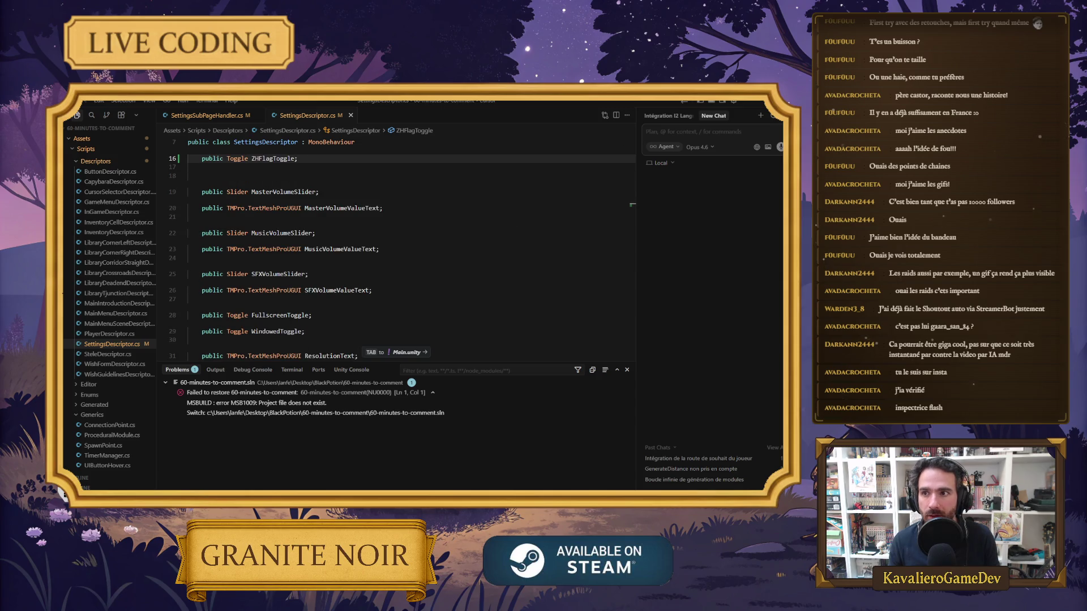
pyautogui.hotkey('alt', 'Tab')
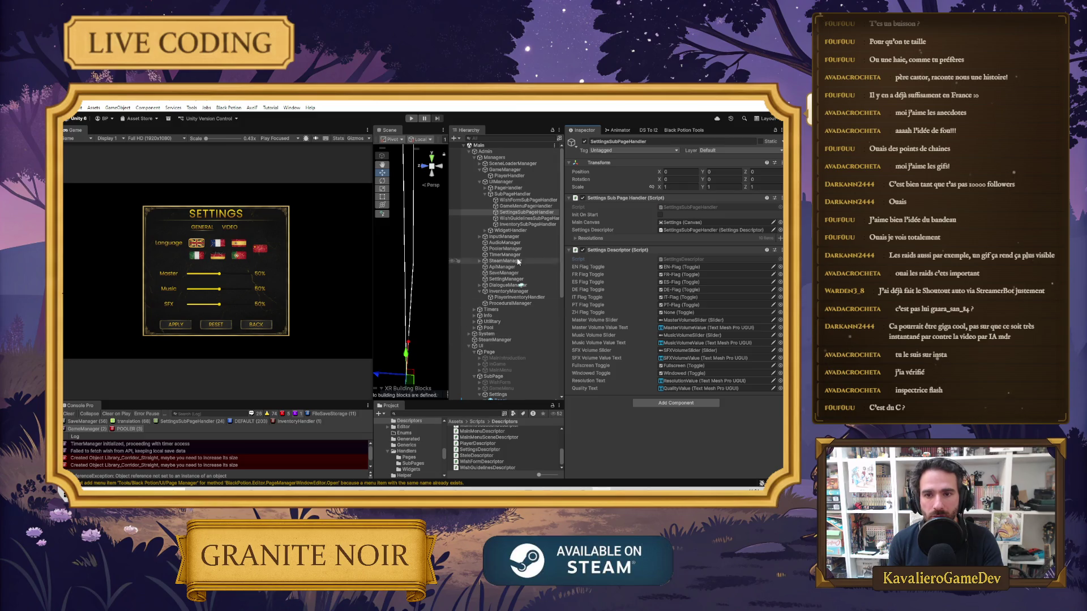
# Drag ZH-Flag from the Hierarchy into the Settings Descriptor's Zh Flag Toggle field
pyautogui.scroll(3, 486, 442)
pyautogui.scroll(2, 486, 442)
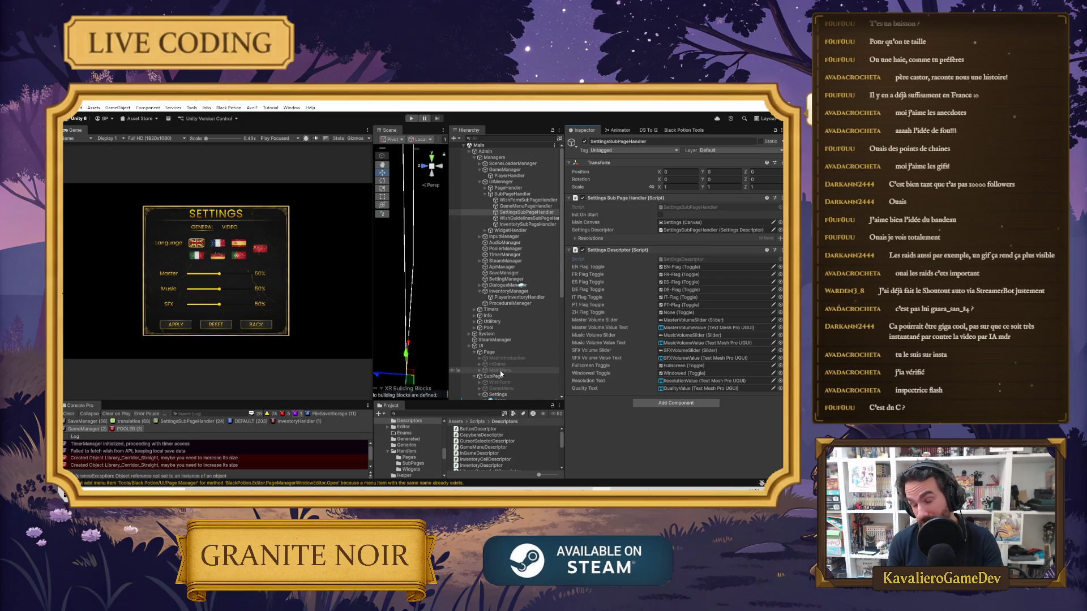
pyautogui.scroll(-5, 480, 334)
pyautogui.moveTo(524, 314); pyautogui.dragTo(637, 313)
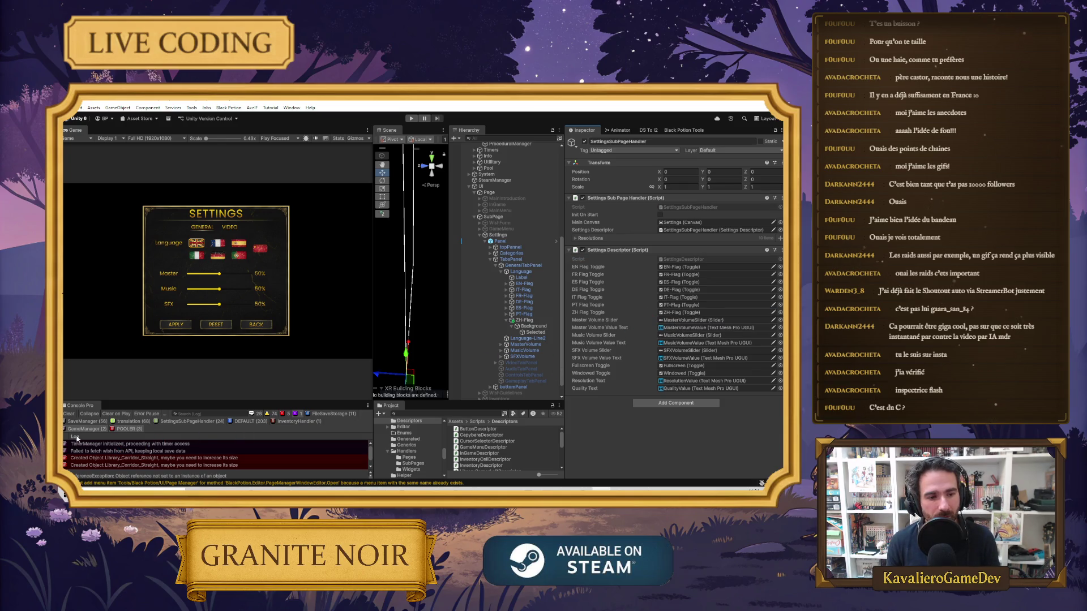
# Enlarge the Console Pro panel and clear all its messages
pyautogui.moveTo(201, 401); pyautogui.dragTo(201, 336)
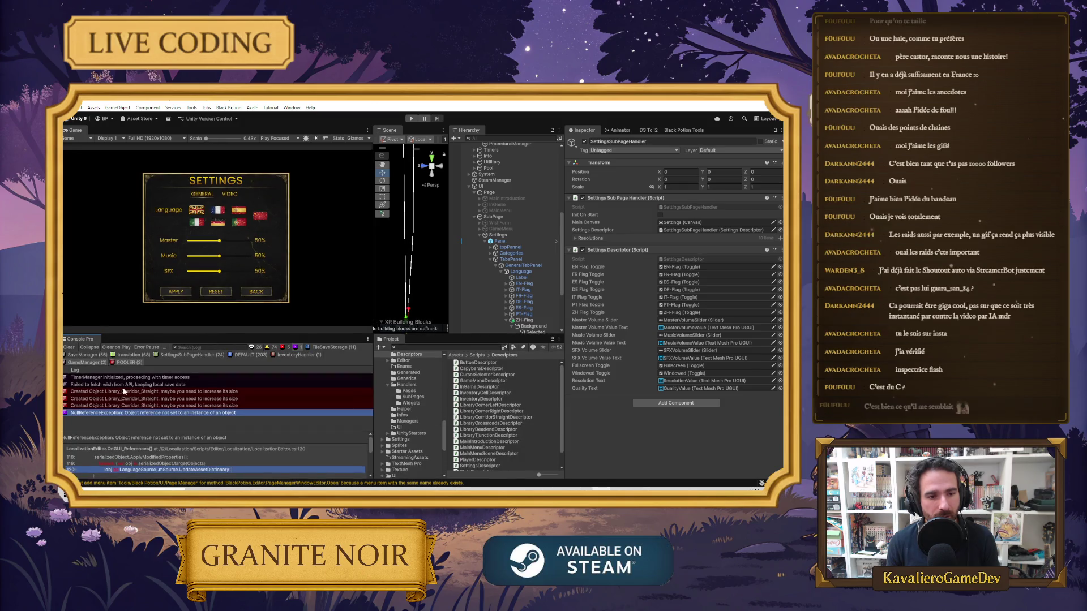
pyautogui.click(68, 347)
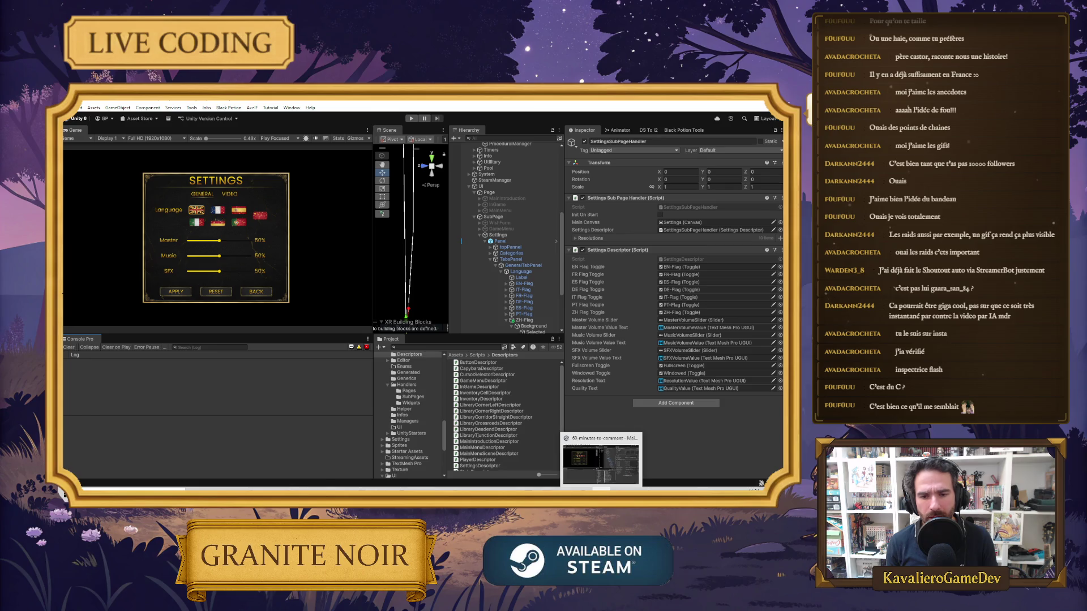
pyautogui.moveTo(325, 489)
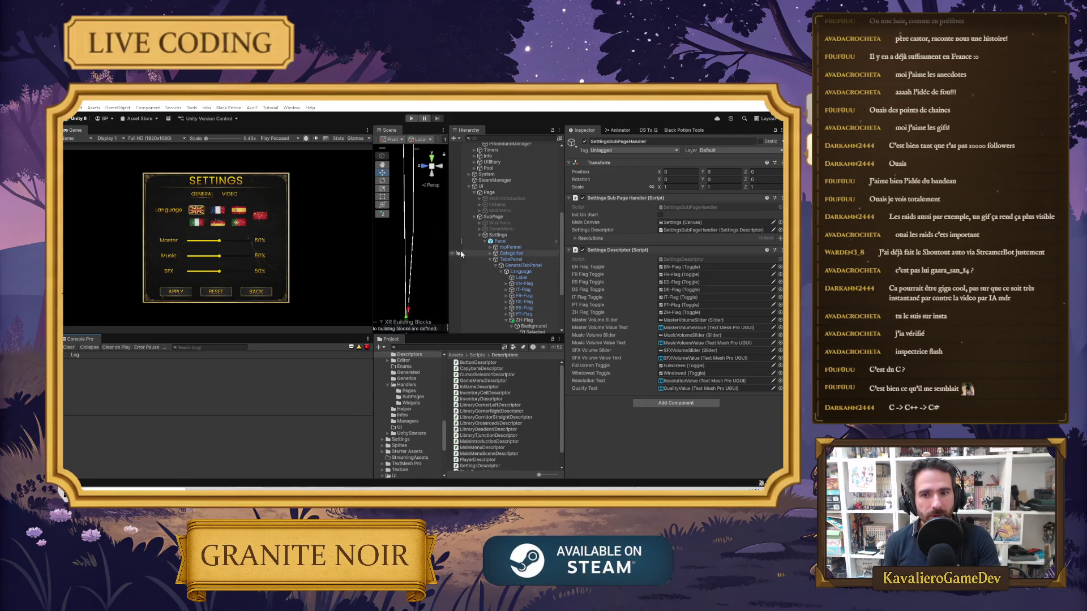
# Set ZH-Flag's On Value Changed to SettingsSubPageHandler.OnZHFlagToggle
pyautogui.click(541, 320)
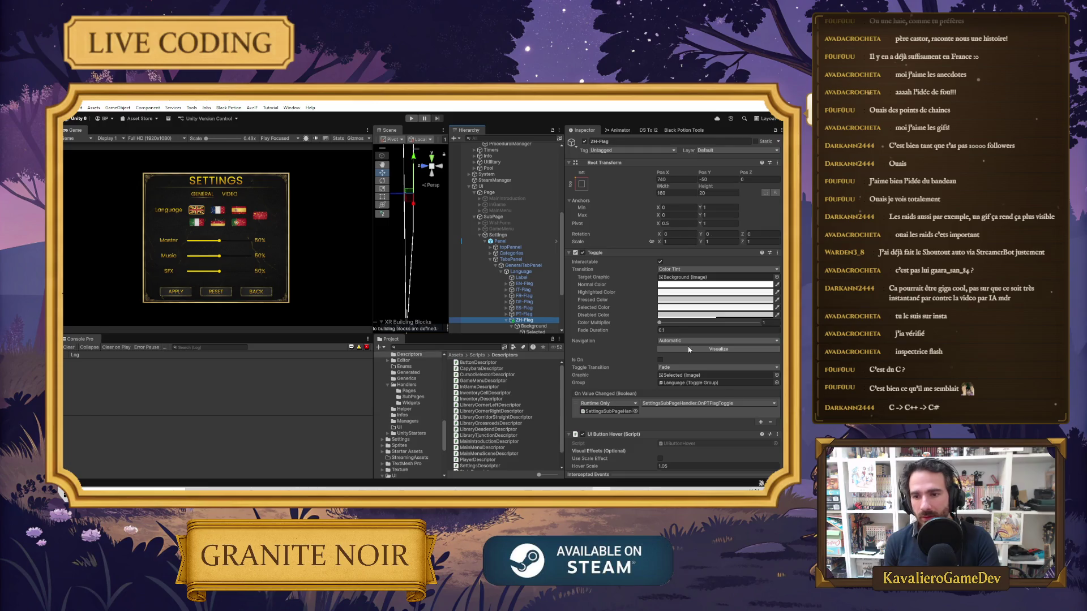
pyautogui.click(688, 403)
pyautogui.moveTo(687, 440)
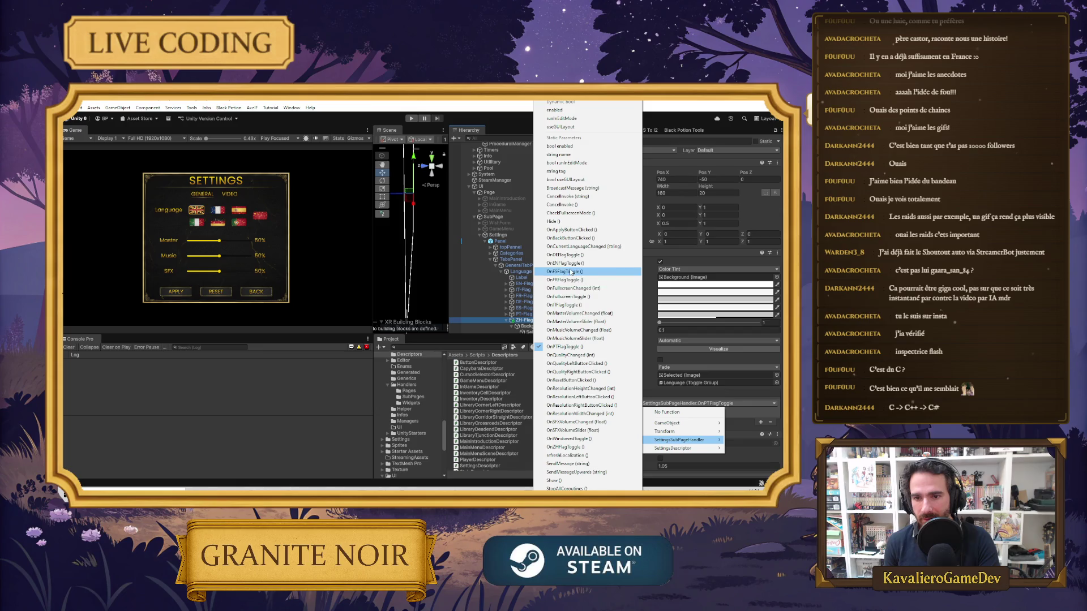
pyautogui.click(566, 447)
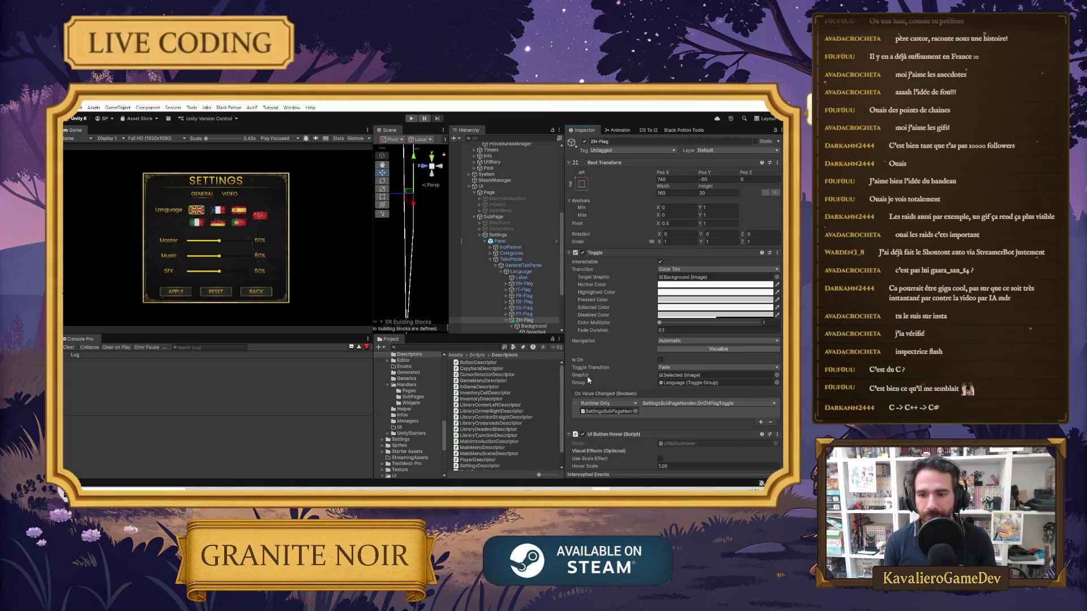
# Deactivate the Settings object and enter Play mode to test
pyautogui.click(499, 235)
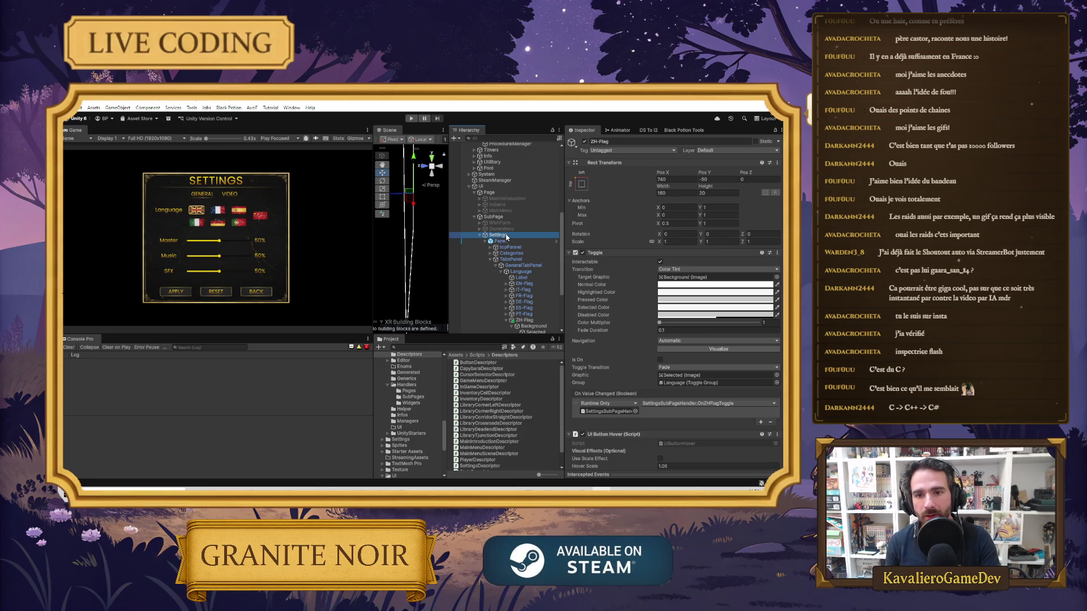
pyautogui.click(584, 142)
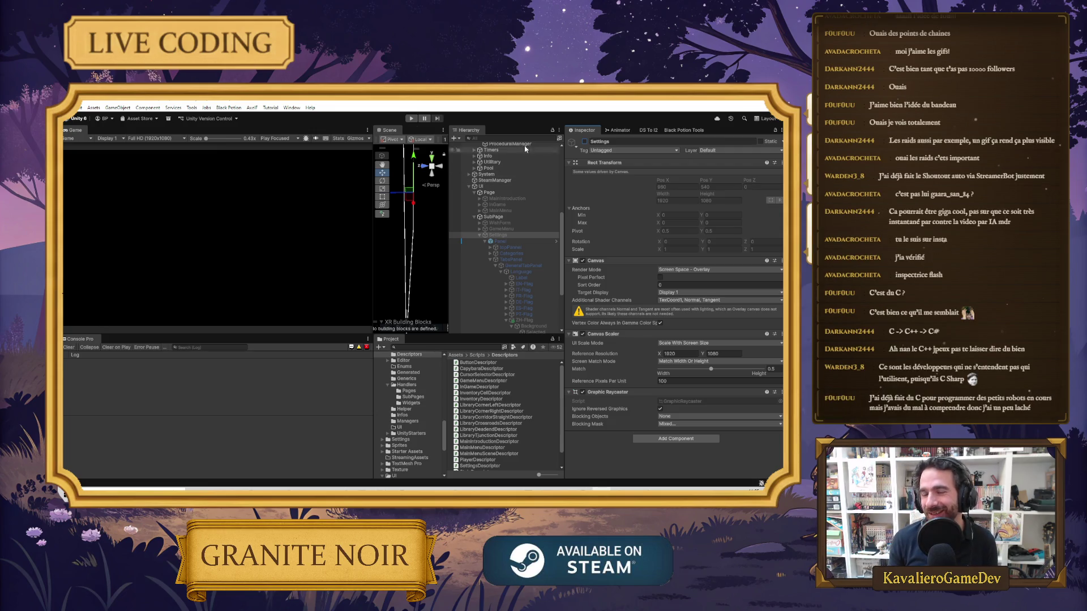
pyautogui.hotkey('ctrl', 'p')
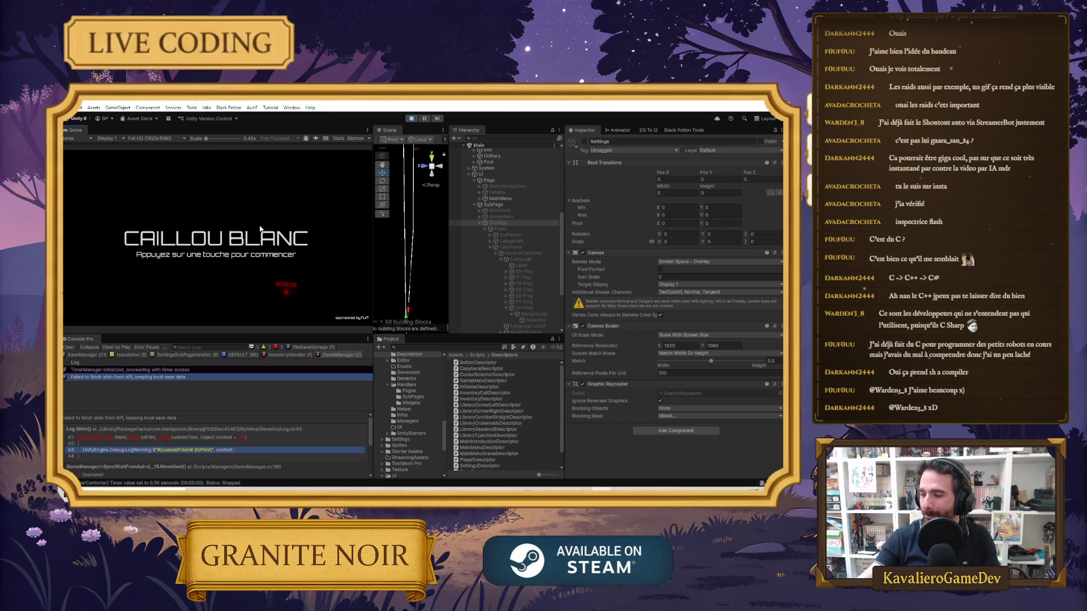
# Pass the title screen and try the Spanish and French flags in the running settings menu
pyautogui.press('space')
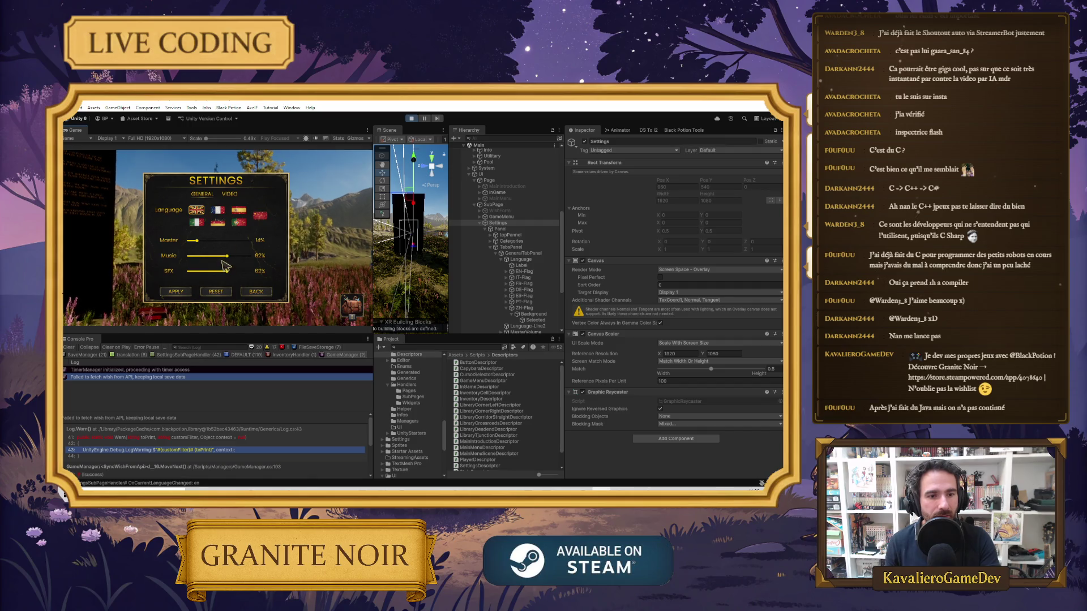
pyautogui.click(240, 211)
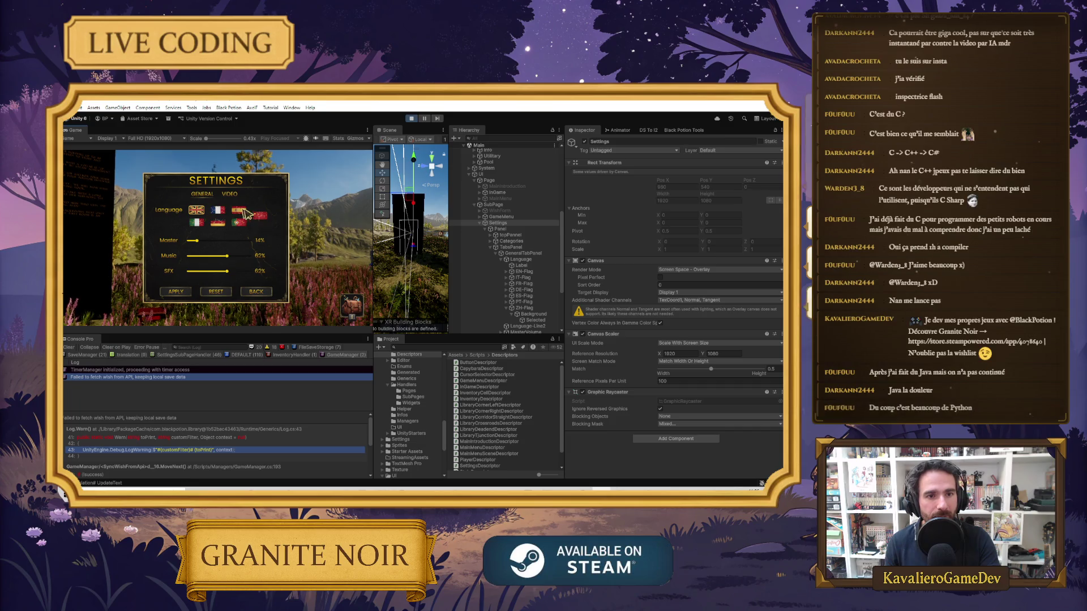
pyautogui.click(220, 215)
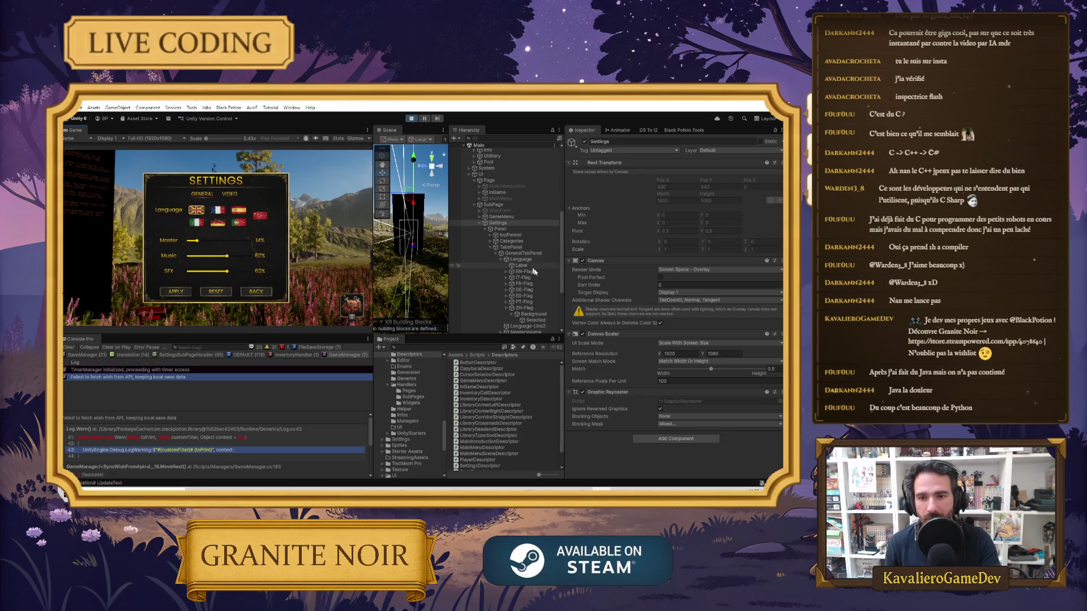
pyautogui.click(534, 320)
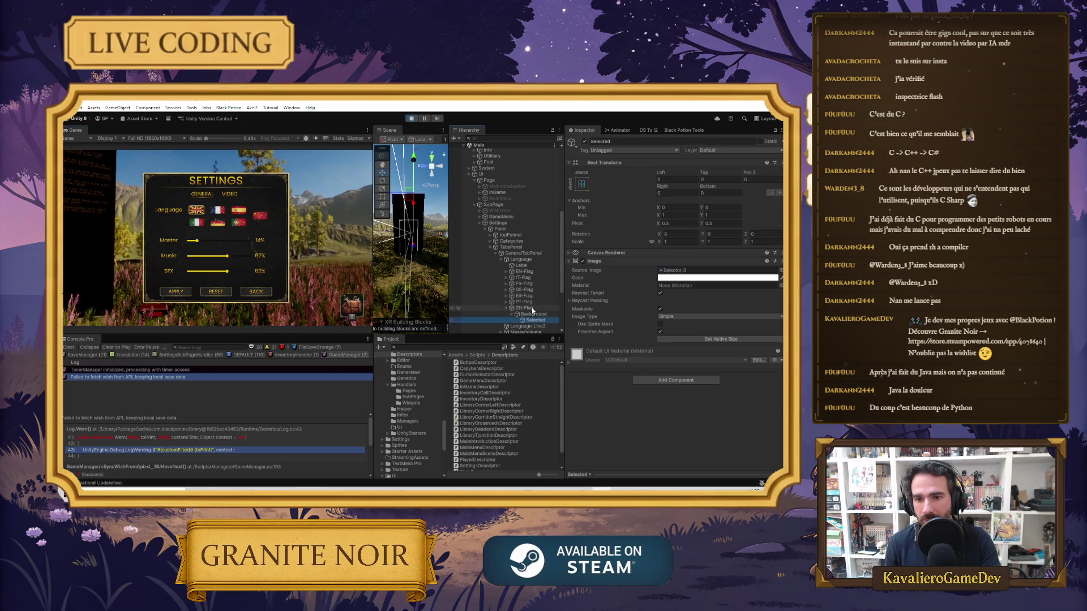
# Confirm ZH-Flag's On Value Changed calls OnZHFlagToggle, then stop the running game
pyautogui.click(532, 308)
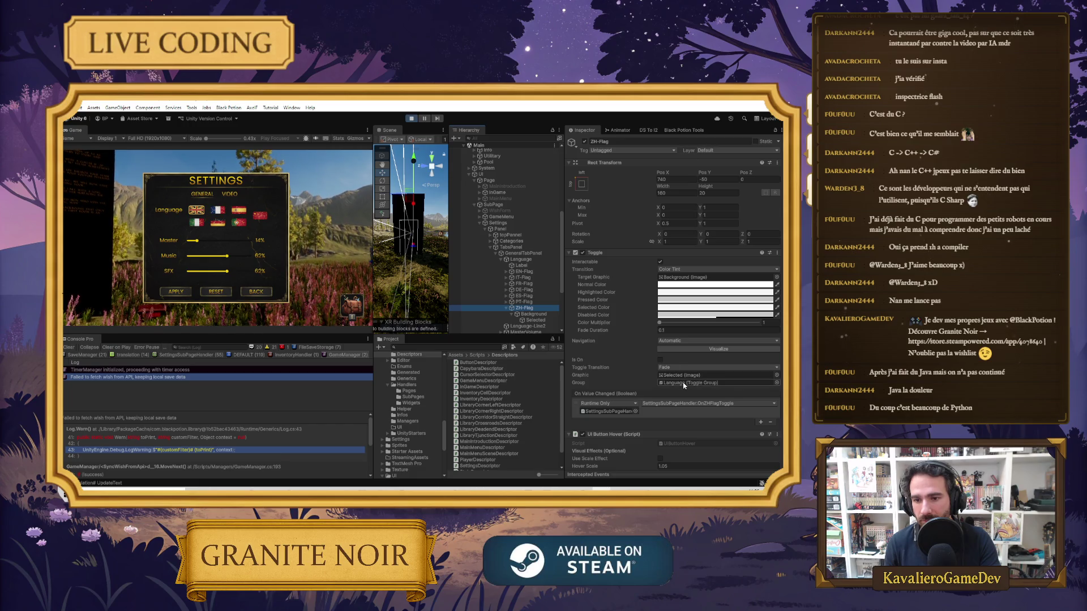
pyautogui.scroll(-2, 684, 386)
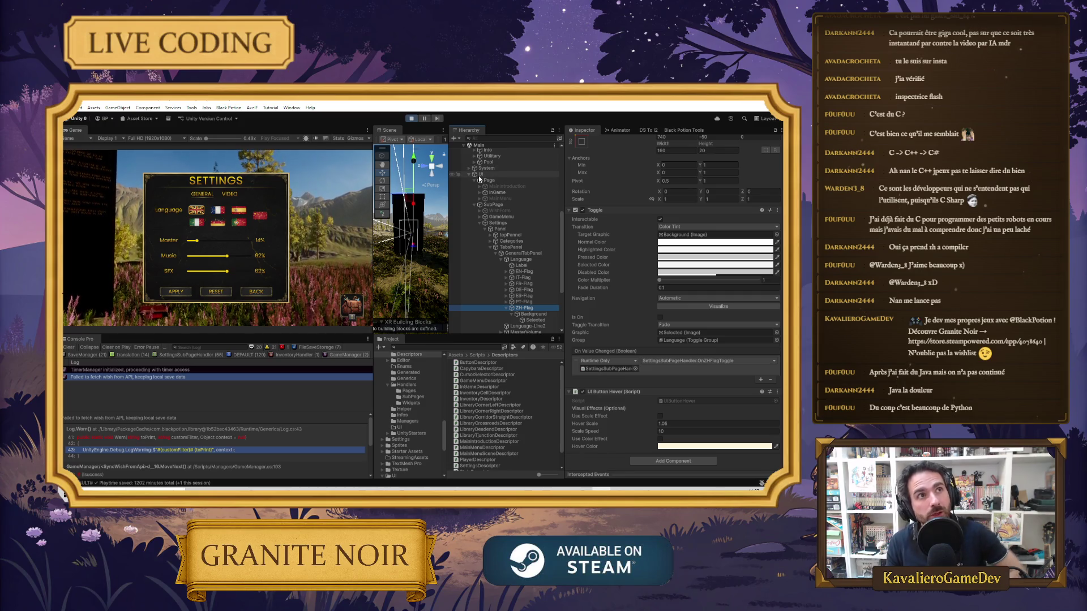
pyautogui.click(412, 119)
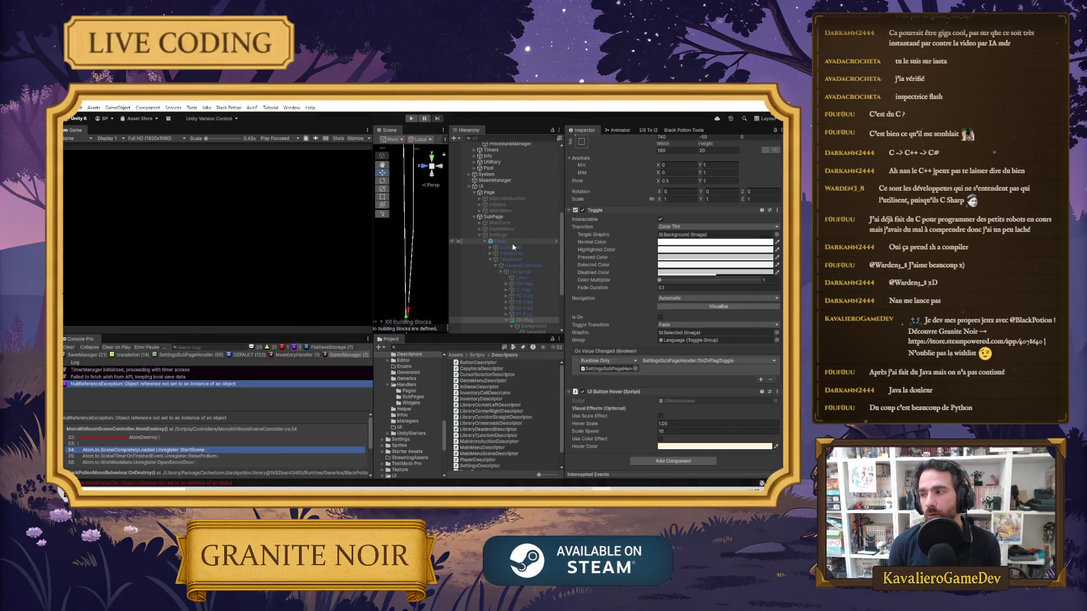
# Inspect the settings Panel object, then move to the Steam store search field
pyautogui.click(513, 243)
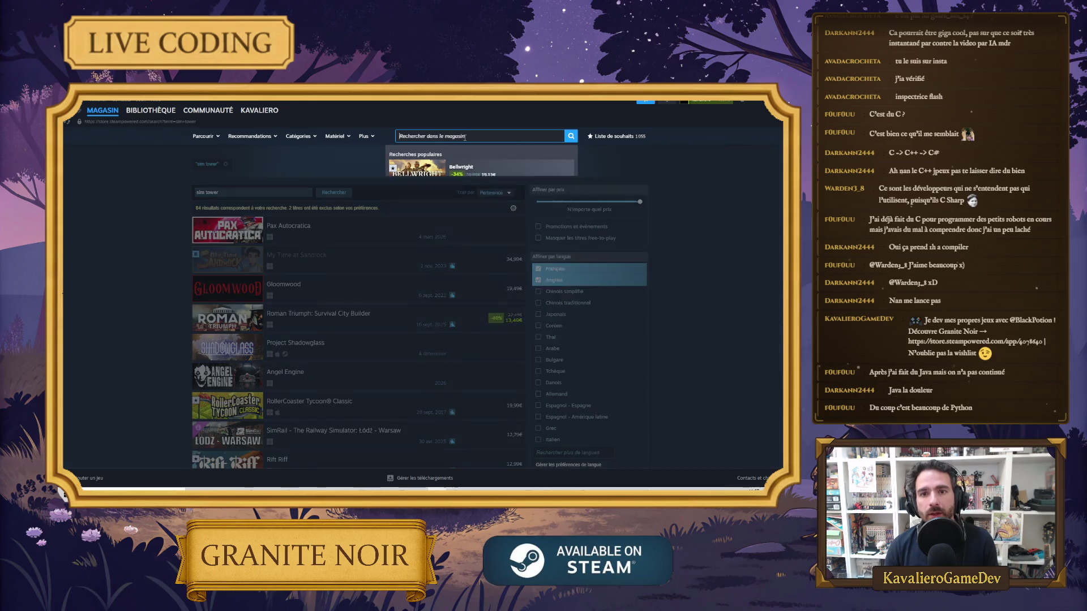
pyautogui.click(465, 137)
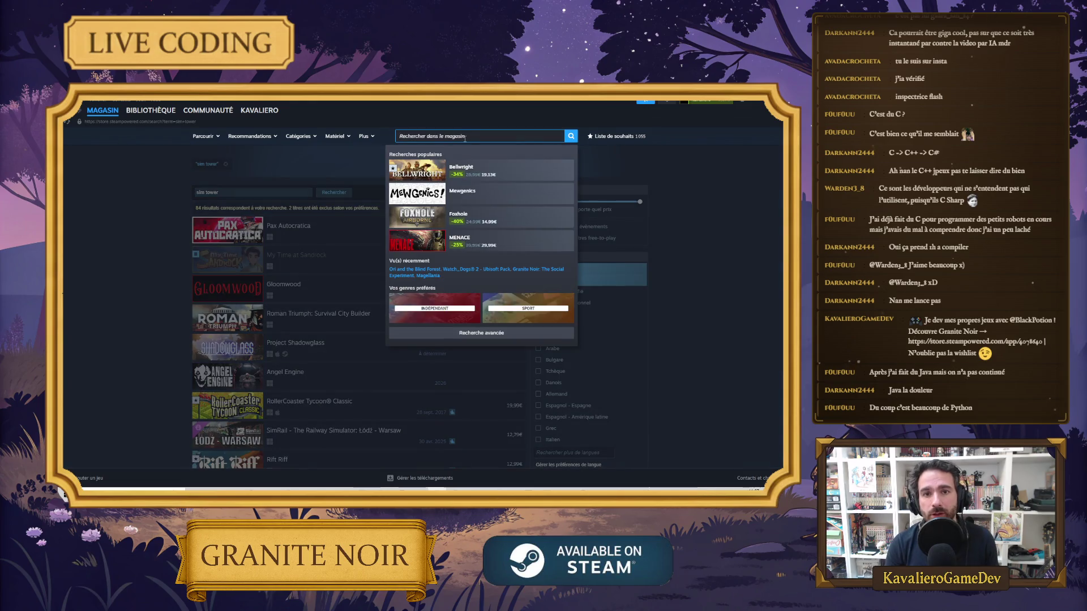
# Search the Steam store for 'motamo' and open Motamo's store page
pyautogui.write('motoma')
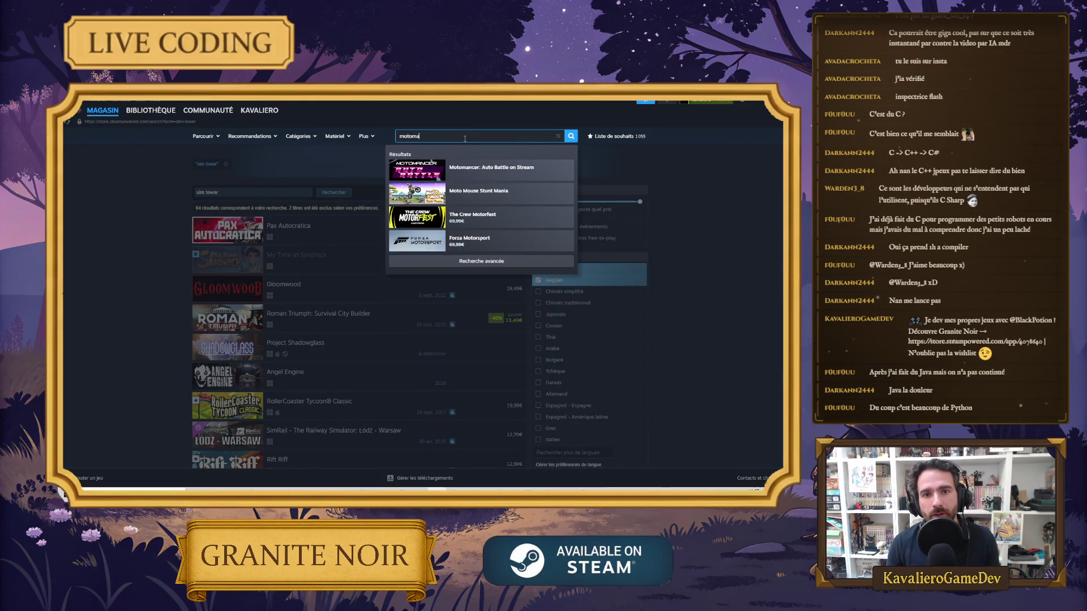
pyautogui.press('BackSpace')
pyautogui.press('BackSpace')
pyautogui.press('BackSpace')
pyautogui.write('qmo')
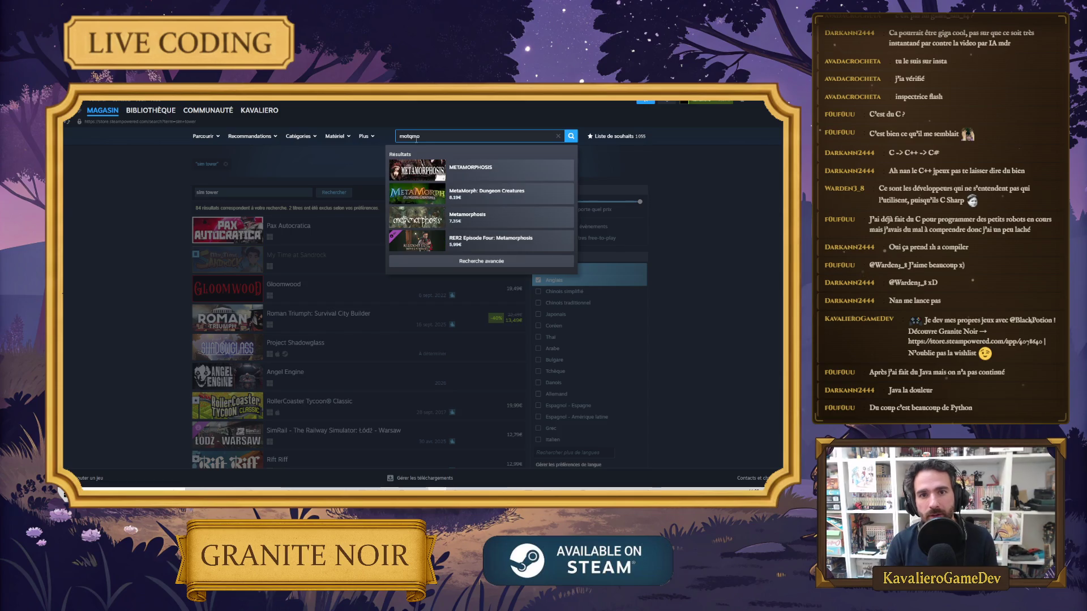
pyautogui.click(465, 179)
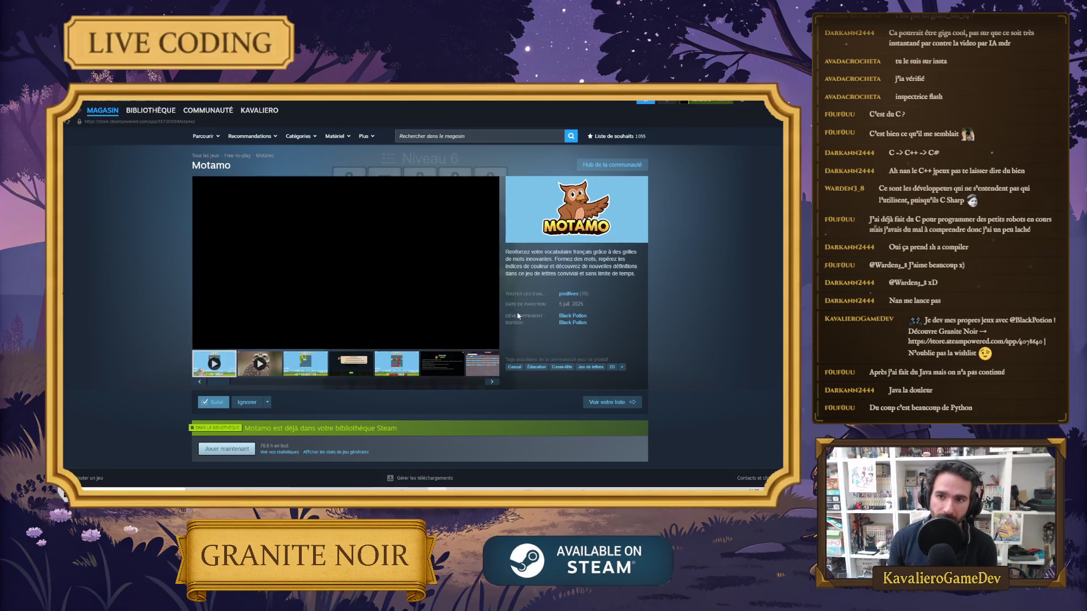
# Pause Motamo's trailer, look over its reviews, and return to the top of the page
pyautogui.click(200, 342)
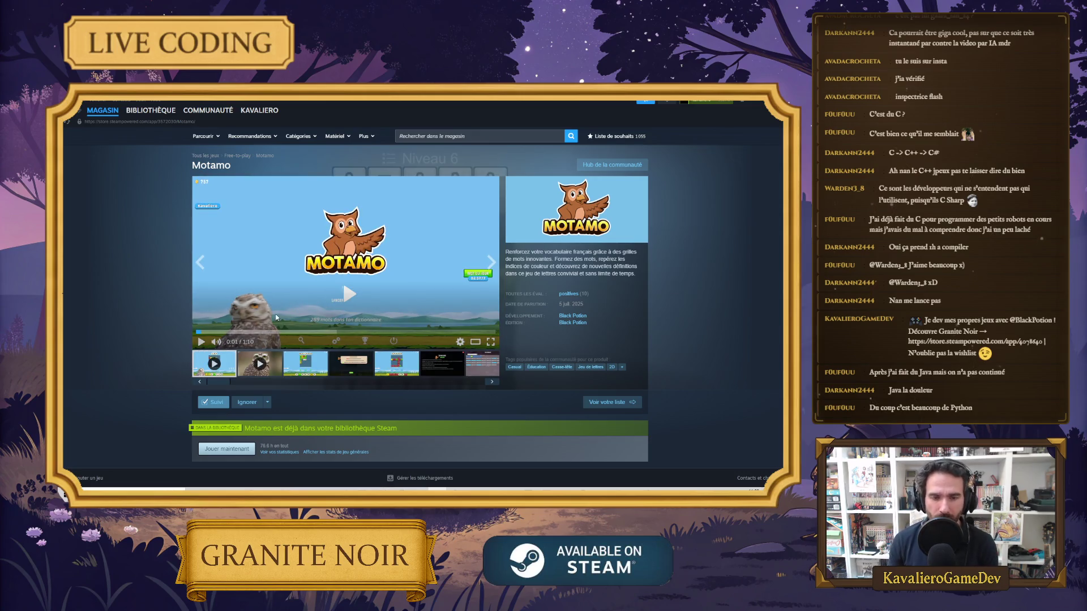
pyautogui.scroll(-3, 259, 351)
pyautogui.scroll(3, 259, 352)
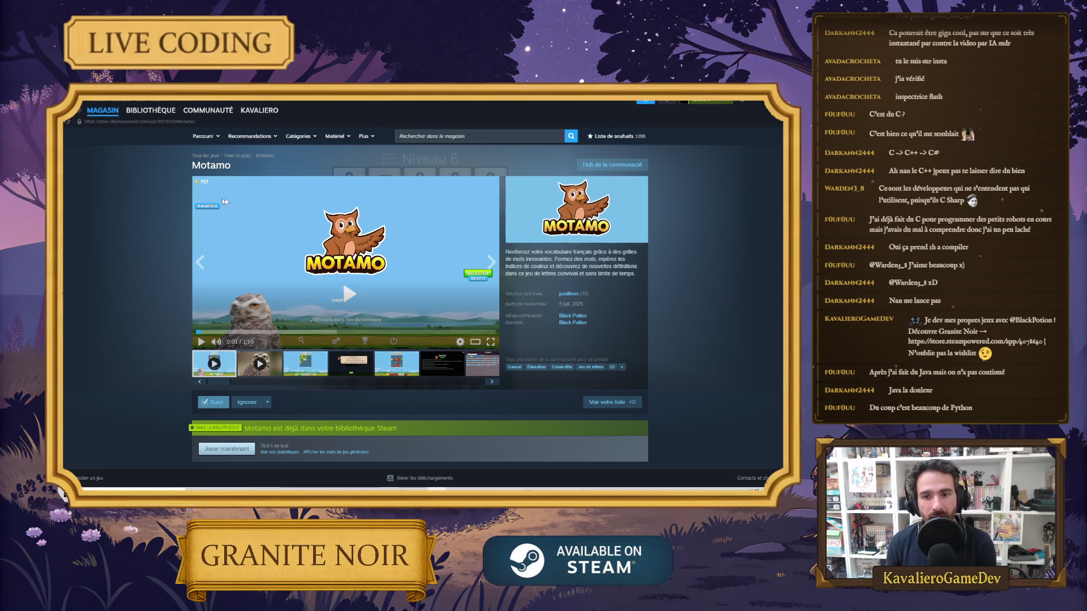
pyautogui.moveTo(545, 292)
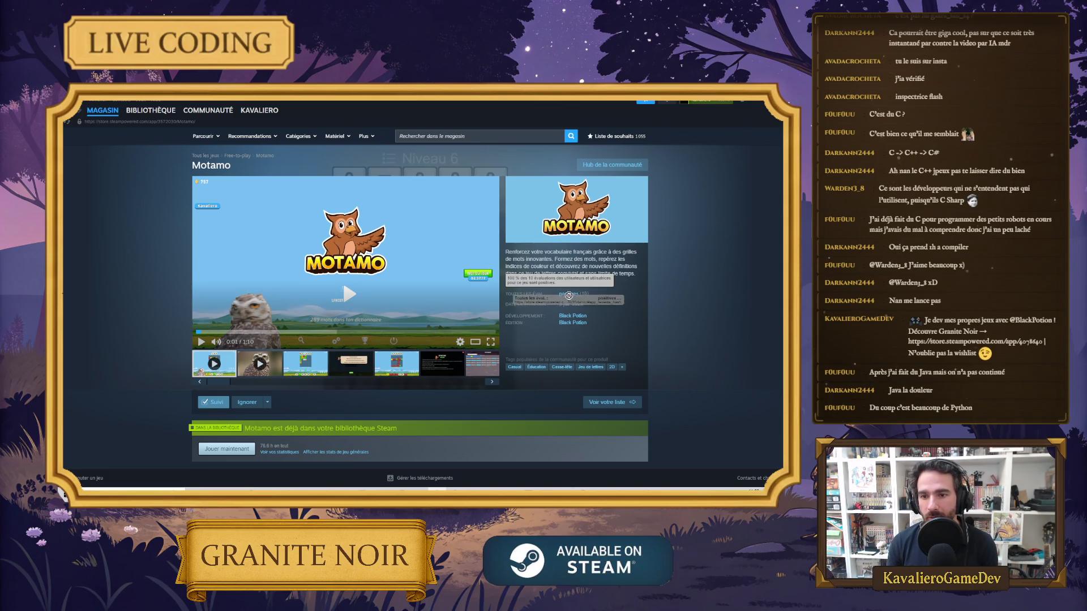
pyautogui.scroll(-5, 477, 316)
pyautogui.scroll(-15, 477, 317)
pyautogui.scroll(-5, 315, 326)
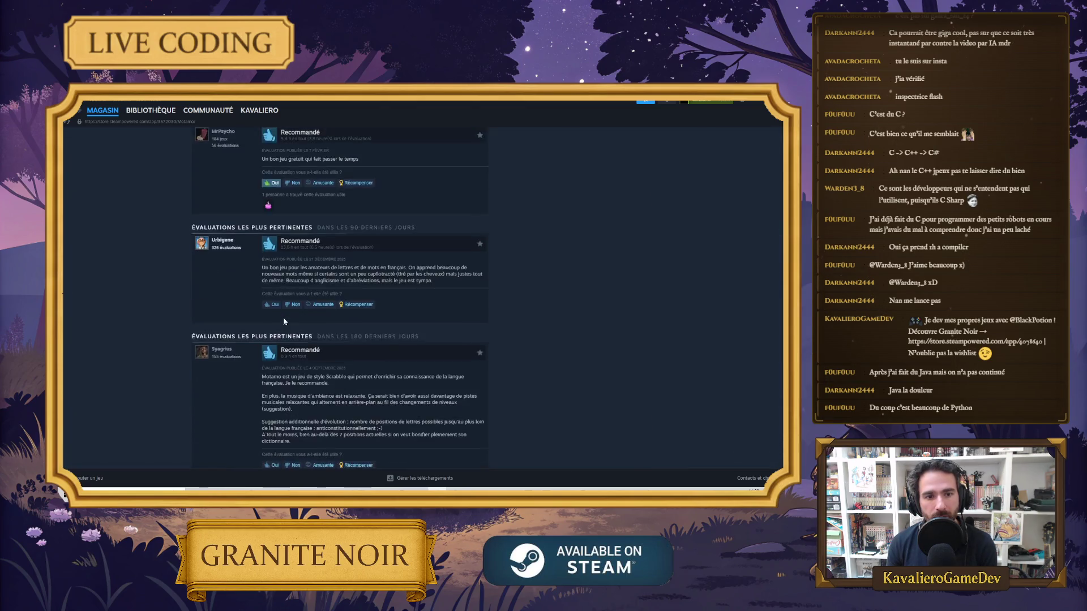
pyautogui.scroll(5, 283, 317)
pyautogui.moveTo(265, 213)
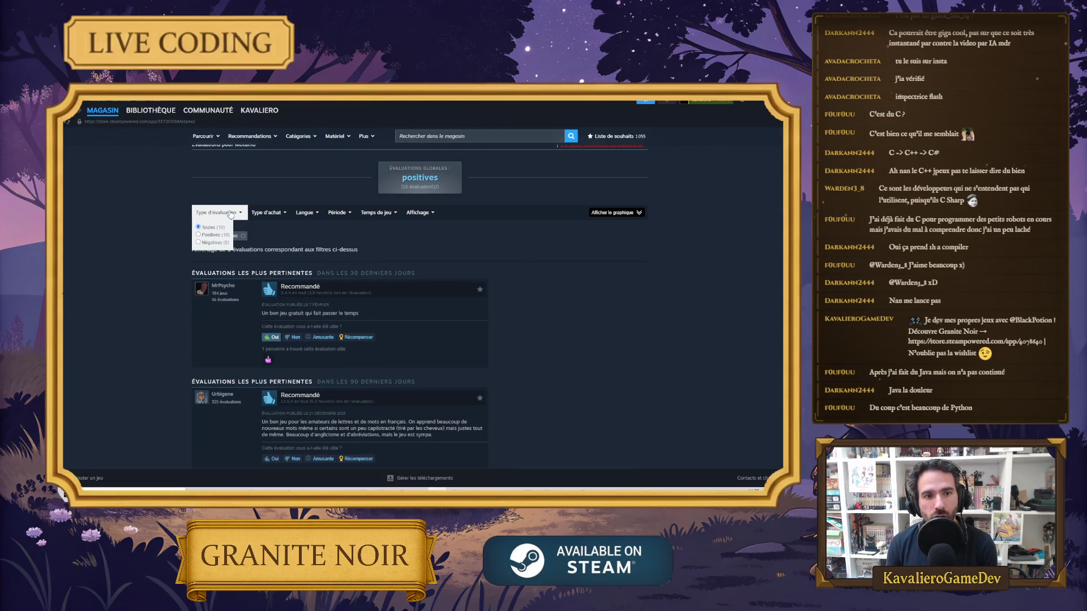
pyautogui.moveTo(218, 213)
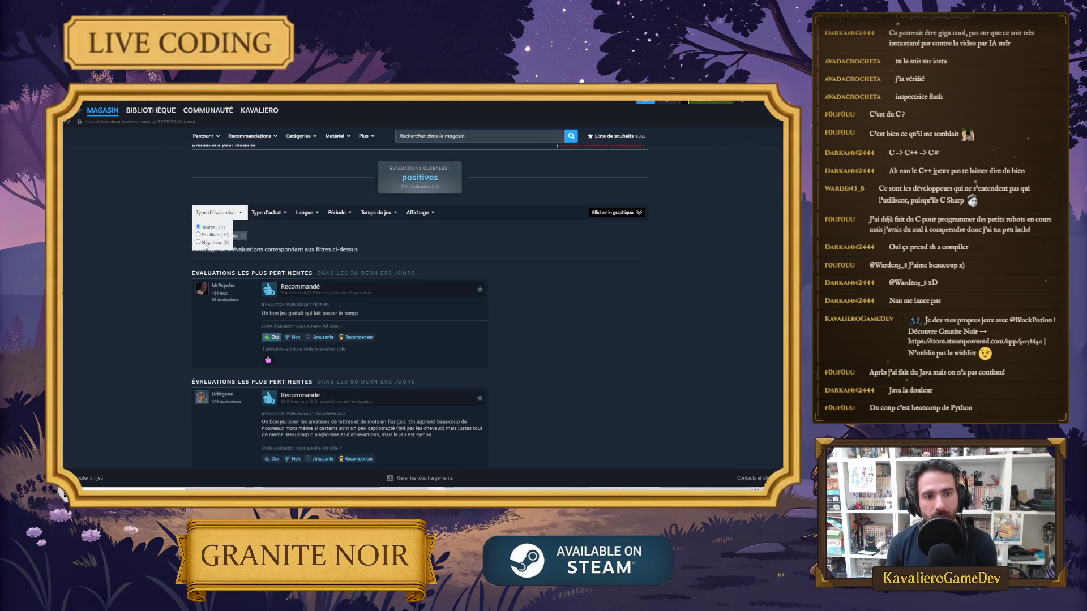
pyautogui.scroll(15, 552, 273)
pyautogui.moveTo(569, 295)
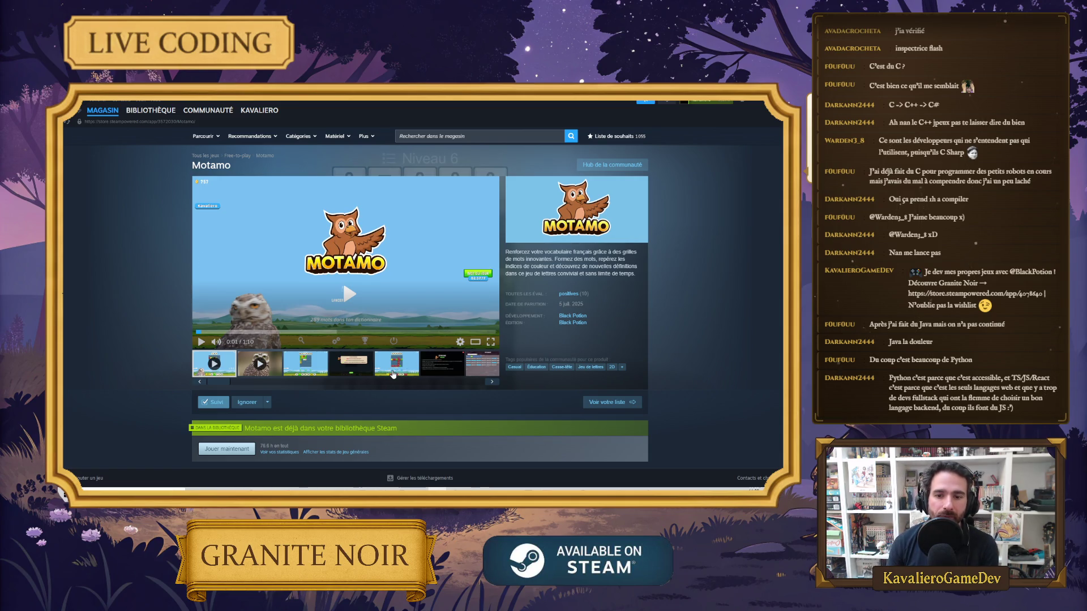
# Play and pause Motamo's owl trailer, then view its Definitions screenshot
pyautogui.click(492, 381)
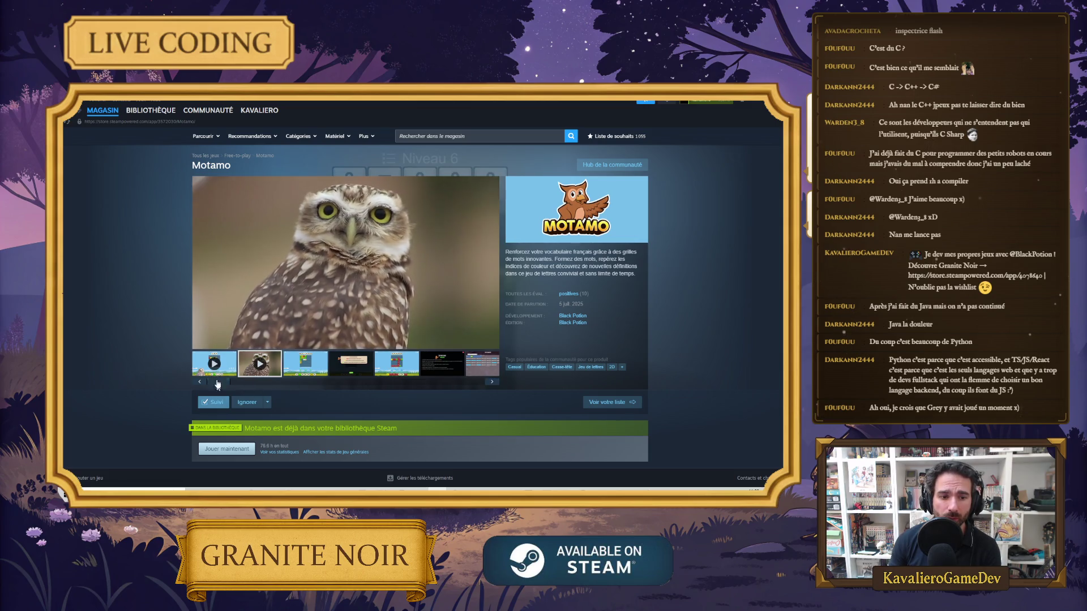
pyautogui.click(202, 342)
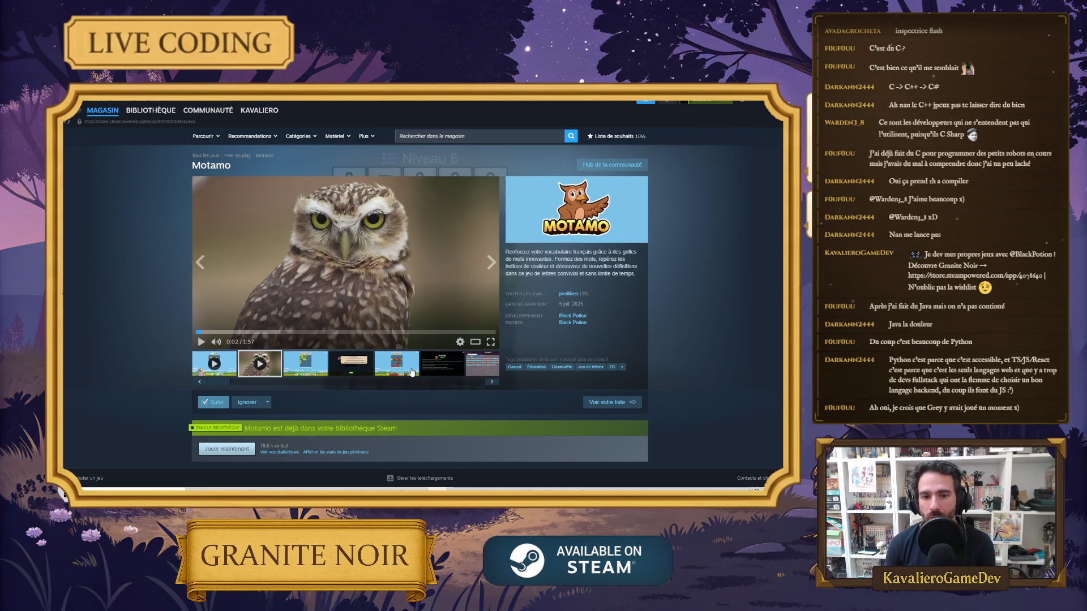
pyautogui.click(440, 368)
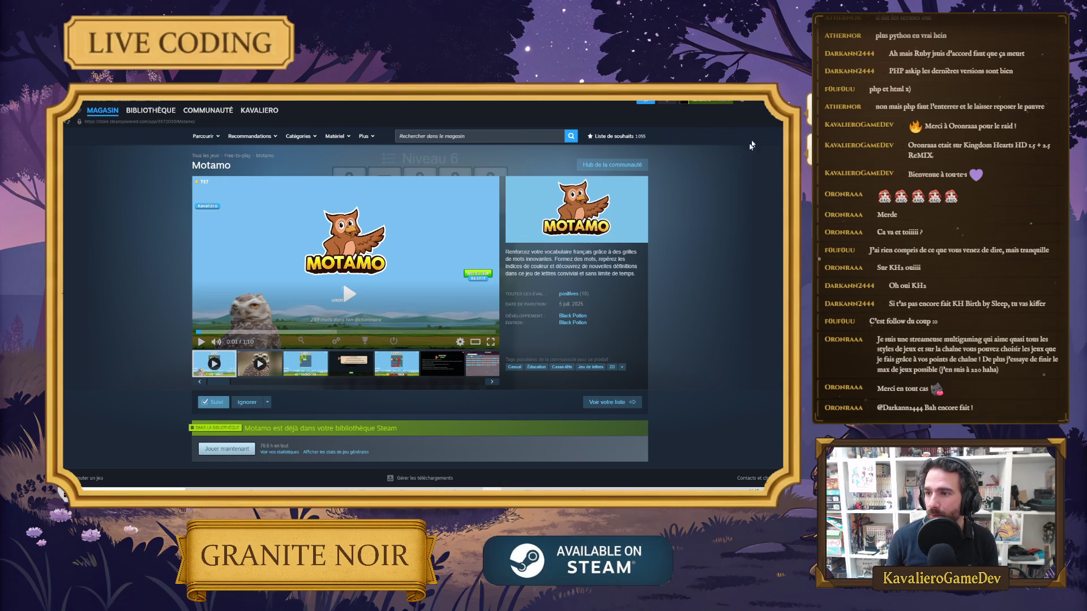
# Search the Steam store for 'gianite'
pyautogui.hotkey('alt', 'Tab')
pyautogui.hotkey('alt', 'Tab')
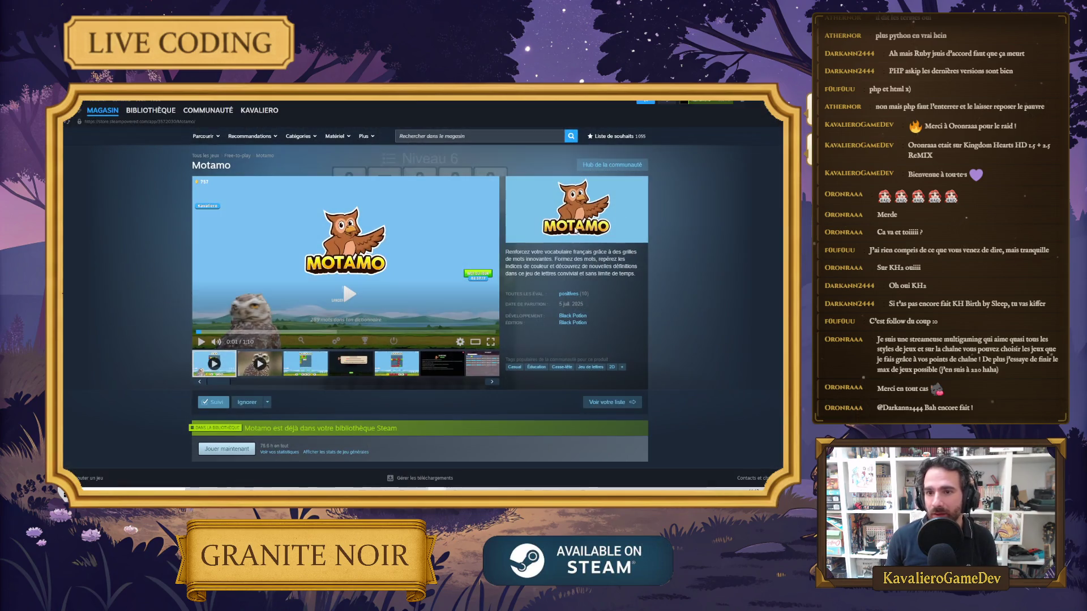
pyautogui.click(492, 137)
pyautogui.write('gianite')
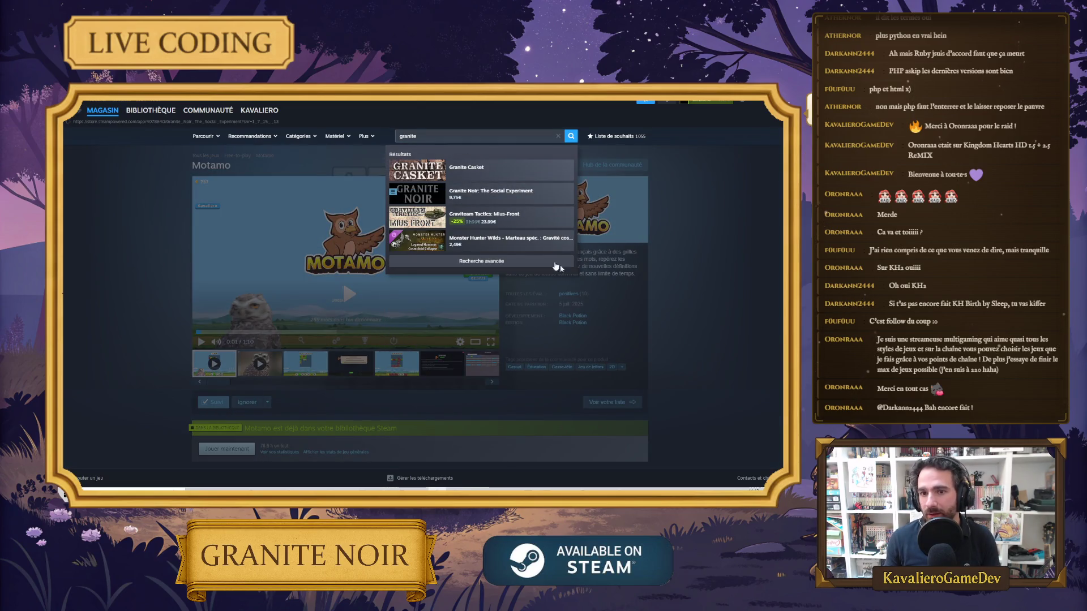
# Open the Granite Noir: The Social Experiment store page, play its second video, then minimize Steam
pyautogui.click(490, 195)
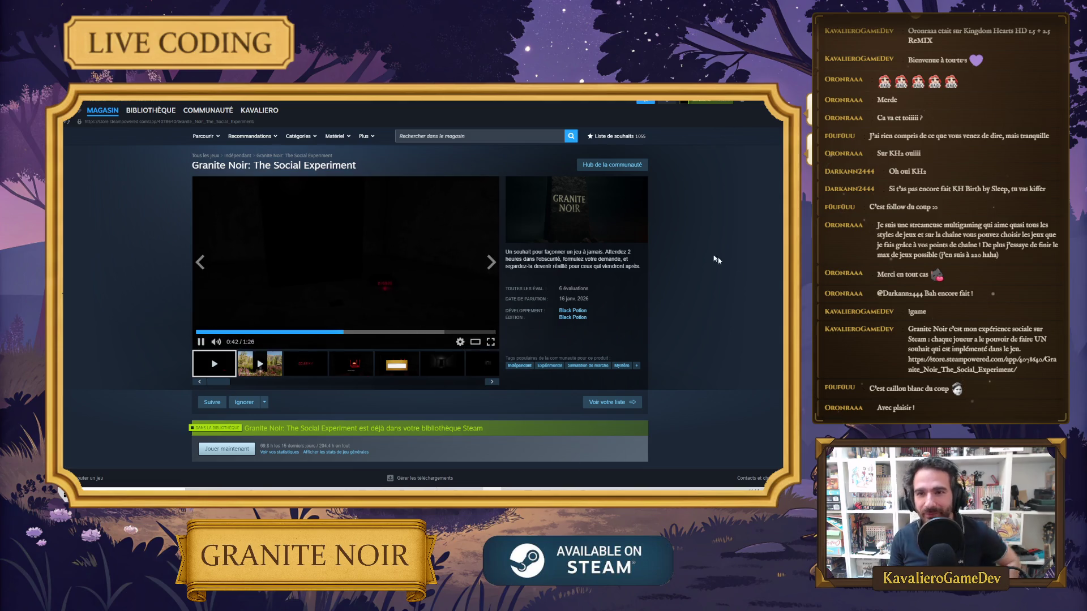
pyautogui.click(259, 364)
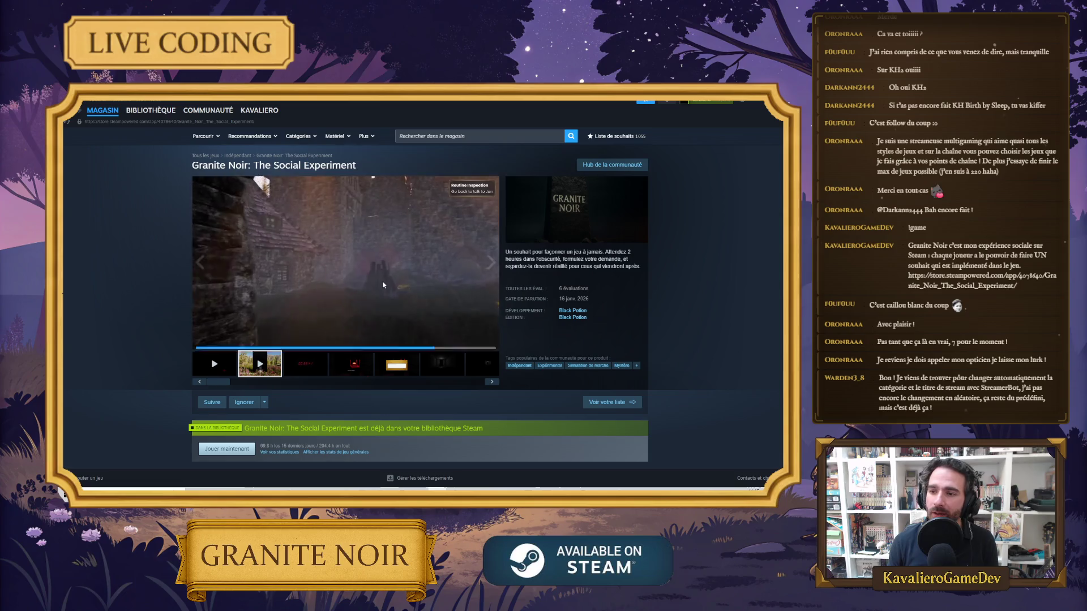
pyautogui.moveTo(221, 304)
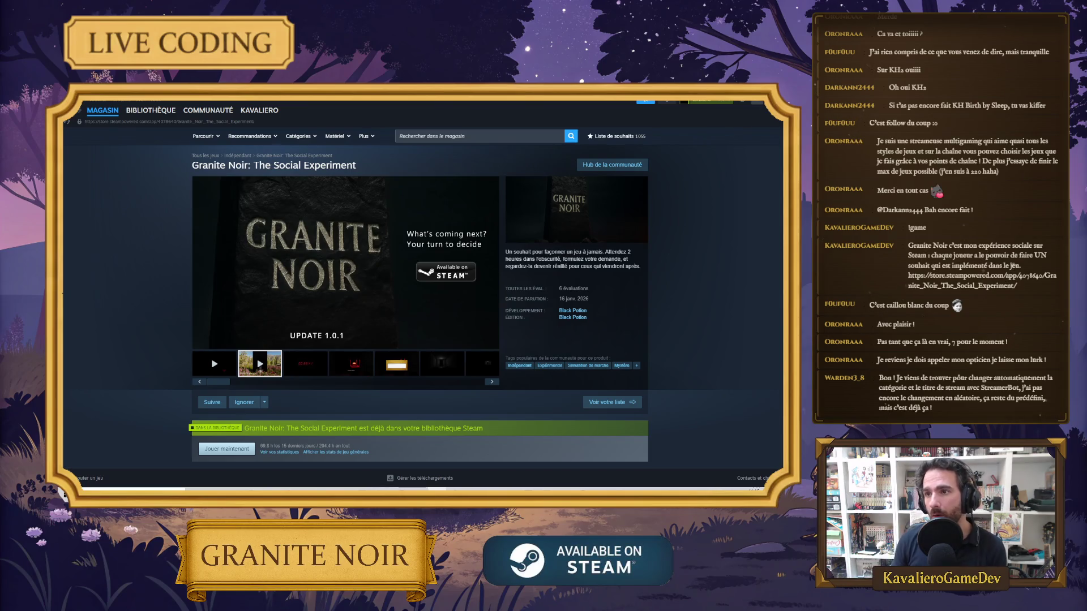
pyautogui.click(756, 101)
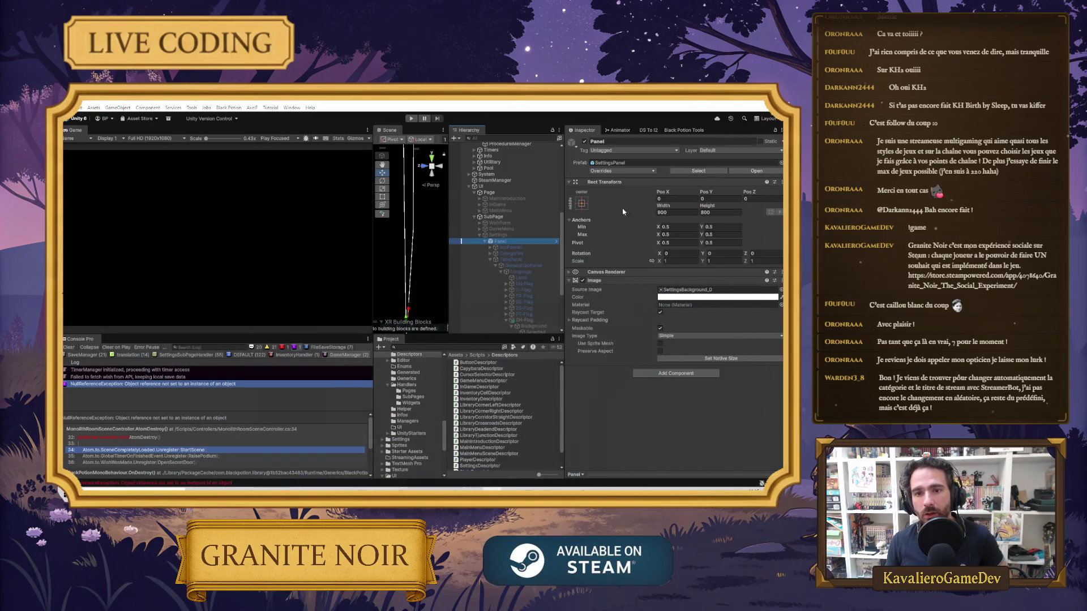
# Activate the Settings menu, resize the game preview to fit it, and select ZH-Flag
pyautogui.moveTo(583, 234)
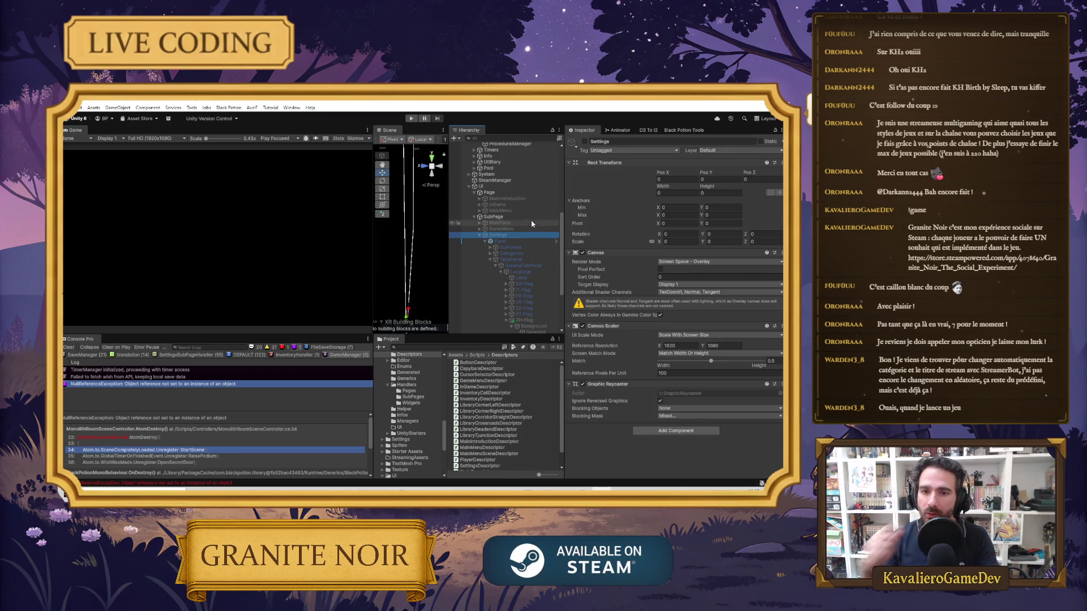
pyautogui.click(584, 142)
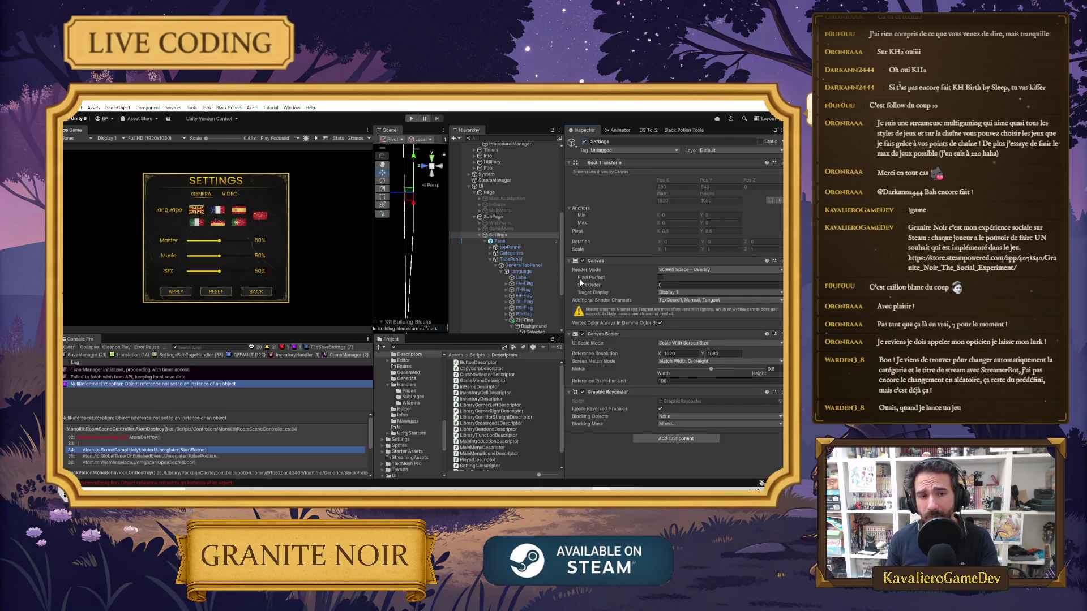
pyautogui.moveTo(373, 260); pyautogui.dragTo(428, 259)
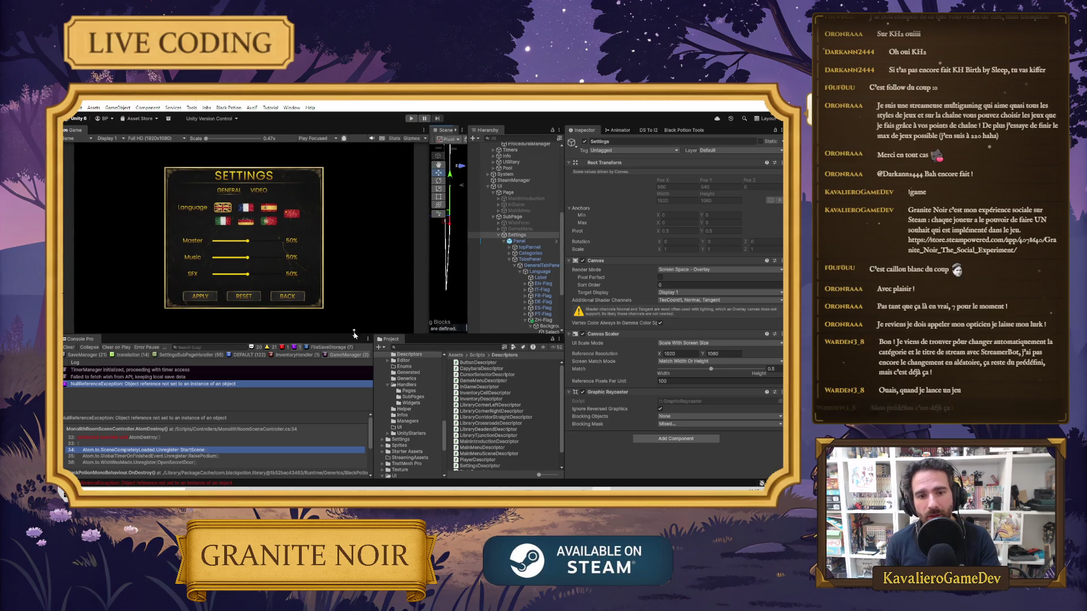
pyautogui.moveTo(351, 347); pyautogui.dragTo(352, 412)
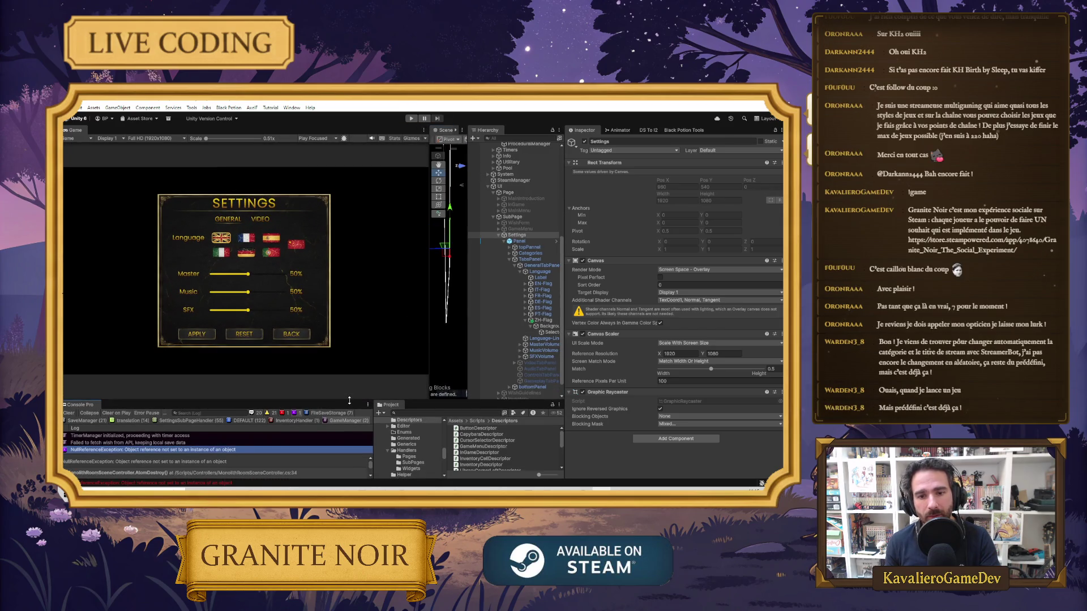
pyautogui.moveTo(430, 323); pyautogui.dragTo(415, 326)
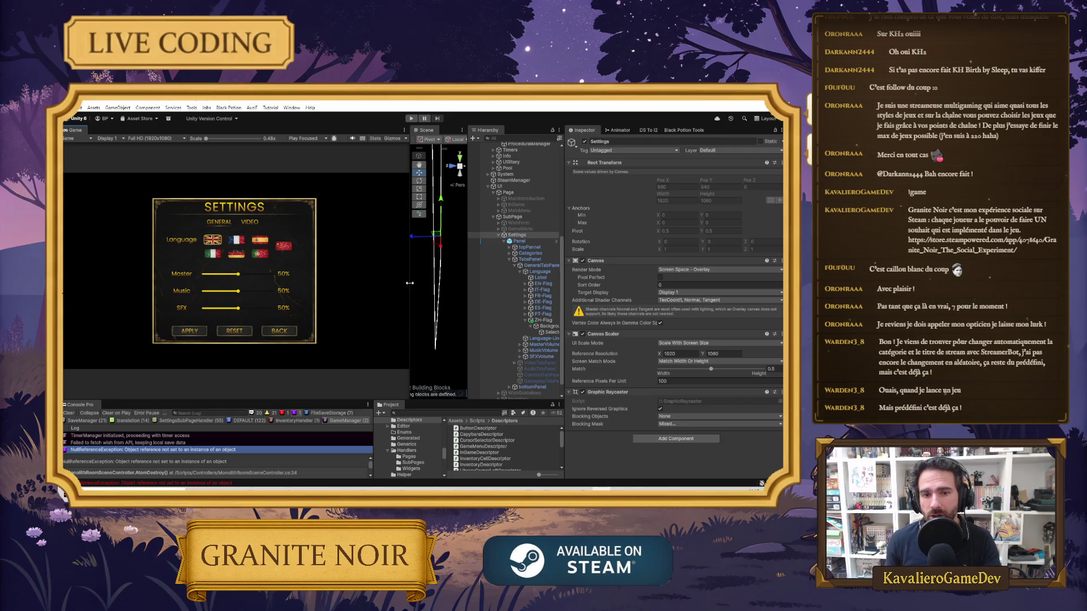
pyautogui.moveTo(411, 285); pyautogui.dragTo(394, 277)
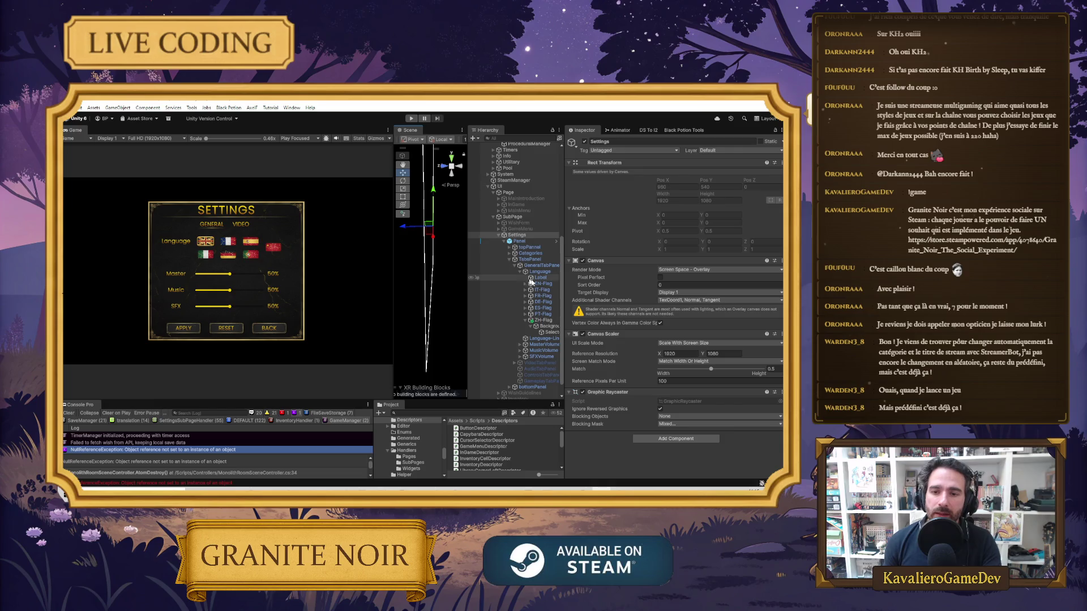
pyautogui.scroll(-2, 554, 299)
pyautogui.click(545, 305)
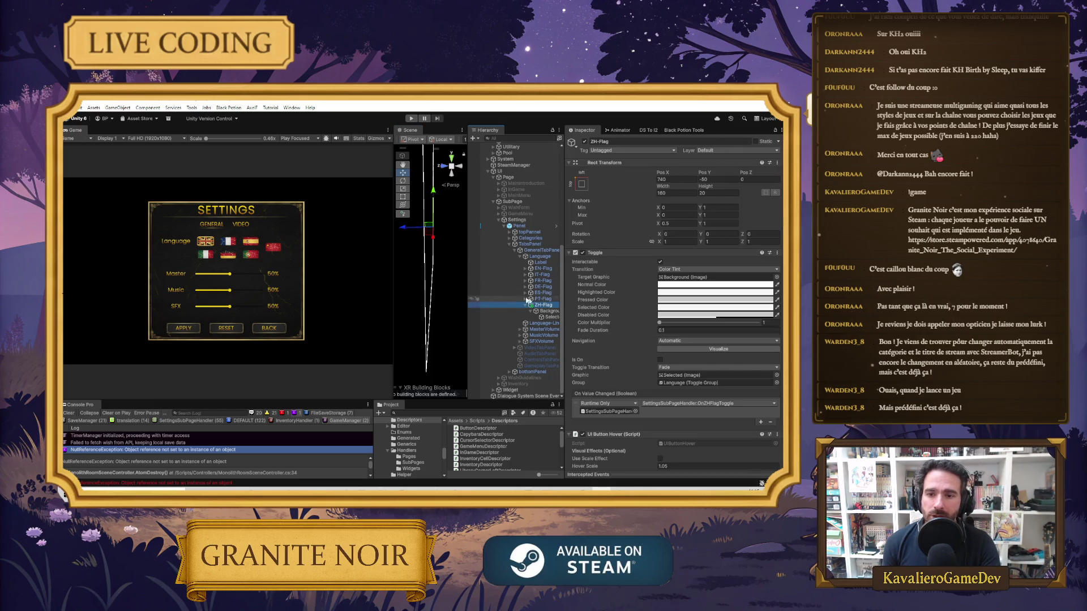
pyautogui.moveTo(465, 287); pyautogui.dragTo(365, 289)
pyautogui.moveTo(444, 286)
pyautogui.mouseDown()
pyautogui.moveTo(474, 286)
pyautogui.moveTo(428, 282)
pyautogui.mouseUp()
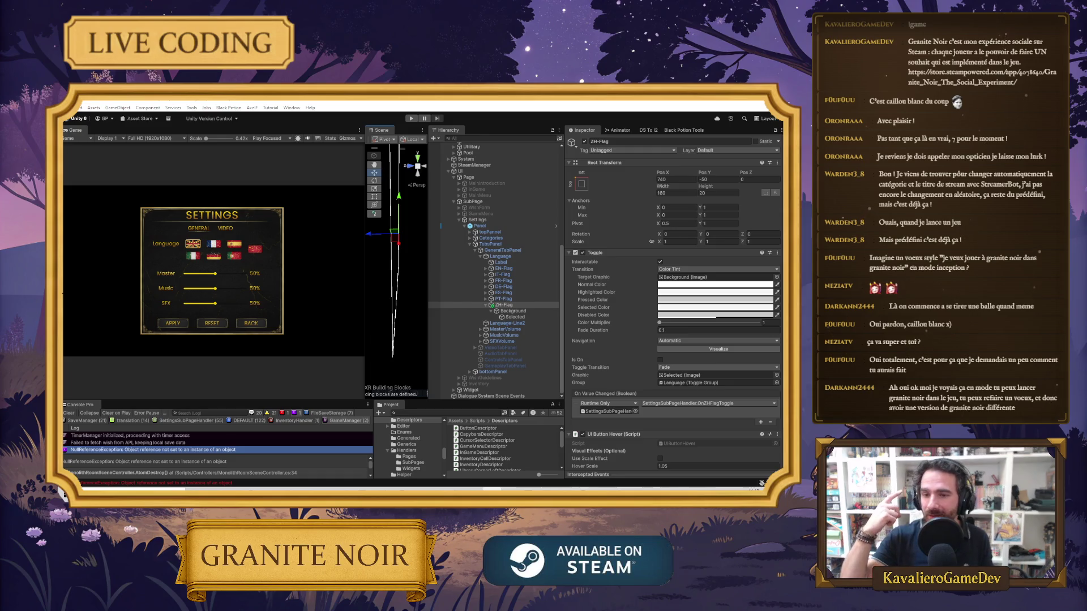
pyautogui.click(483, 220)
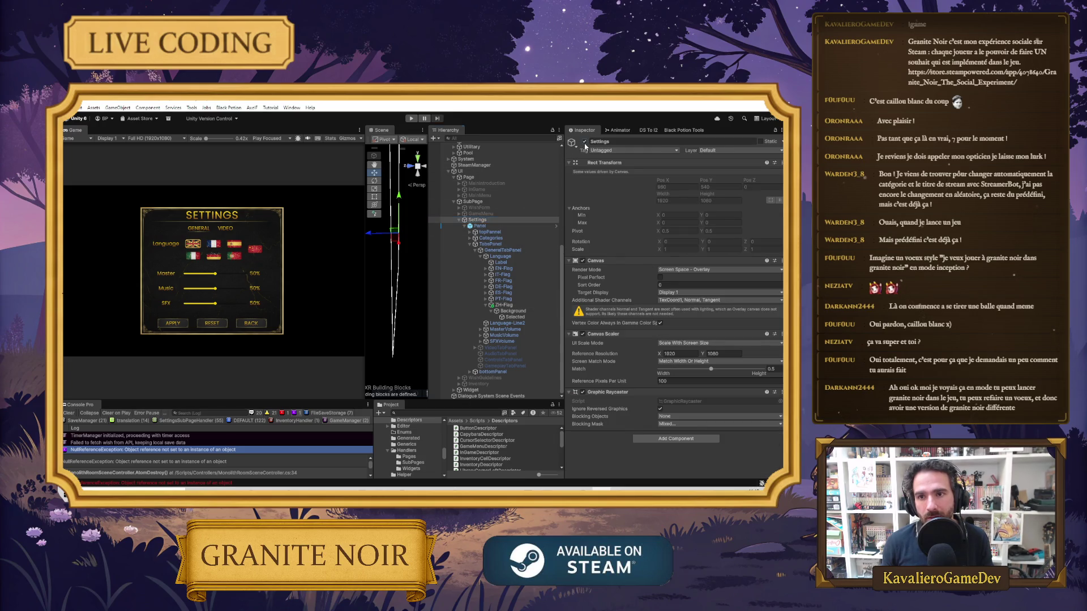
# Deactivate Settings with Alt+Shift+A and activate the WishGuidelines panel instead
pyautogui.hotkey('alt', 'shift', 'a')
pyautogui.click(485, 208)
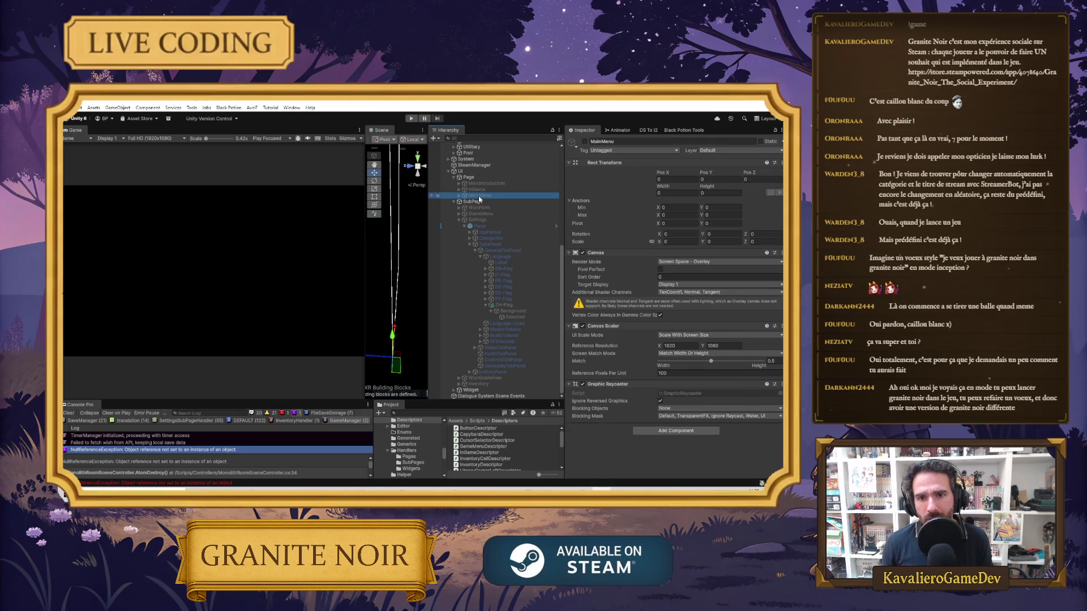
pyautogui.click(483, 378)
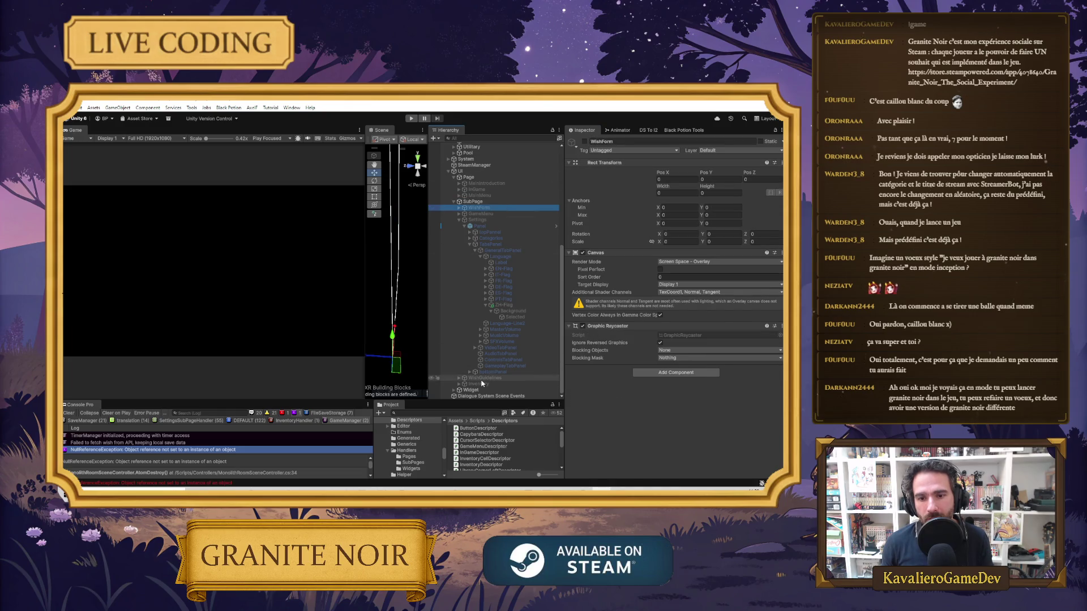
pyautogui.click(585, 142)
pyautogui.click(584, 143)
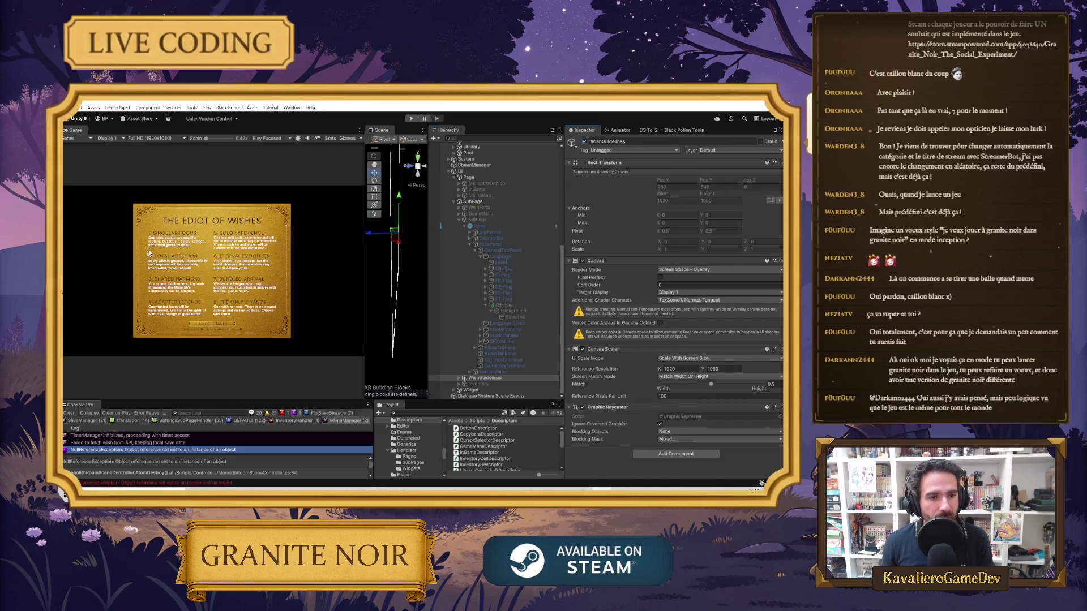
# Expand WishGuidelines through PopUp and PopupContent down to TopPannel in the Hierarchy
pyautogui.click(483, 378)
pyautogui.click(458, 377)
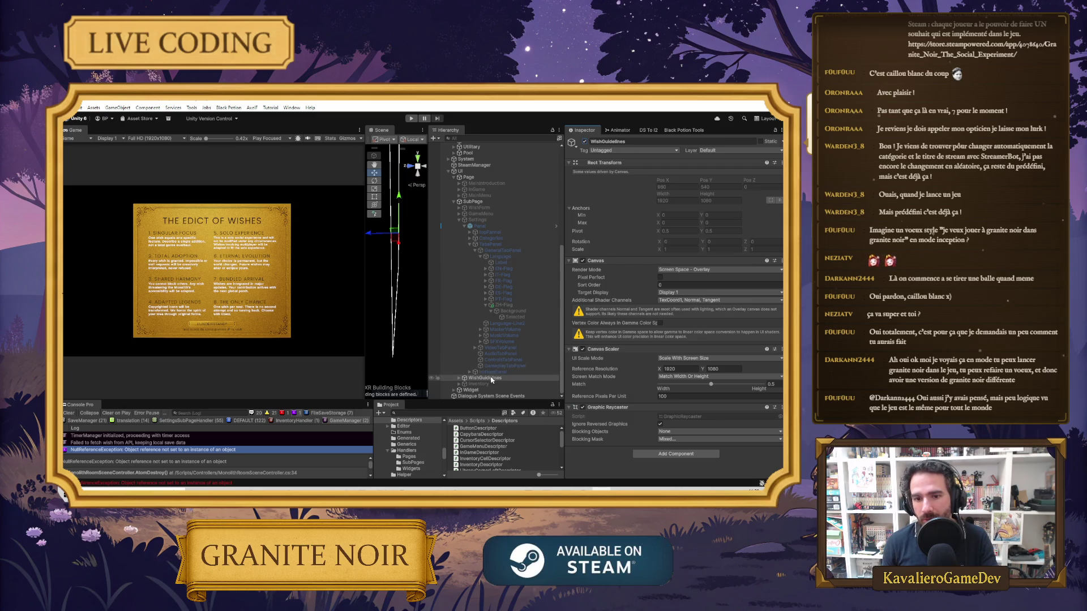
pyautogui.click(462, 384)
pyautogui.click(479, 390)
pyautogui.scroll(-1, 474, 391)
pyautogui.click(476, 378)
pyautogui.click(491, 385)
pyautogui.click(475, 384)
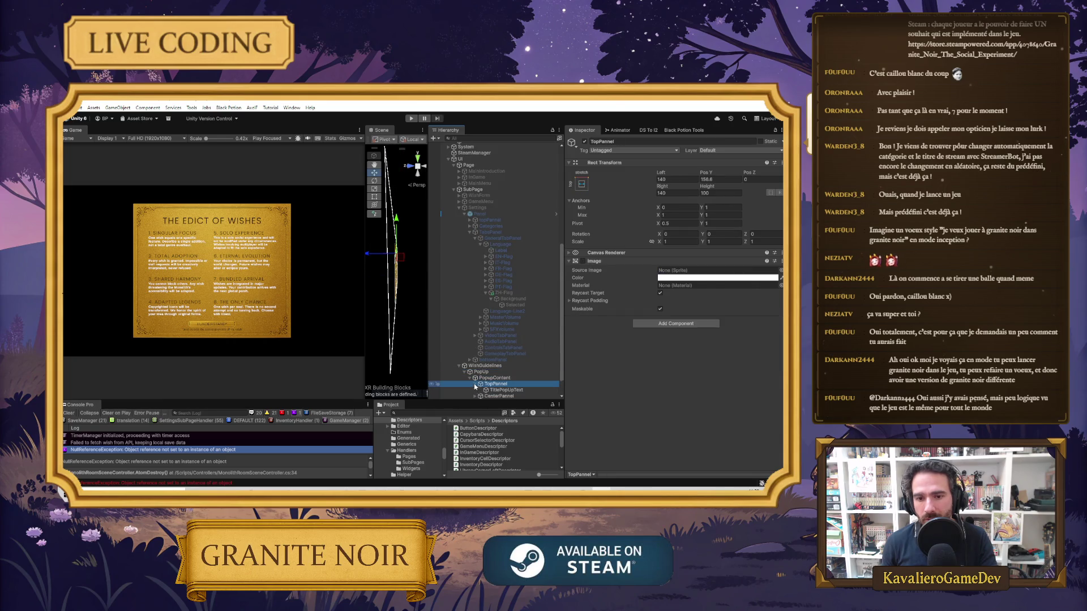
# Select TitlePopUpText, preview its French I2 Localize translation, and resize the game preview
pyautogui.click(501, 391)
pyautogui.scroll(-6, 650, 344)
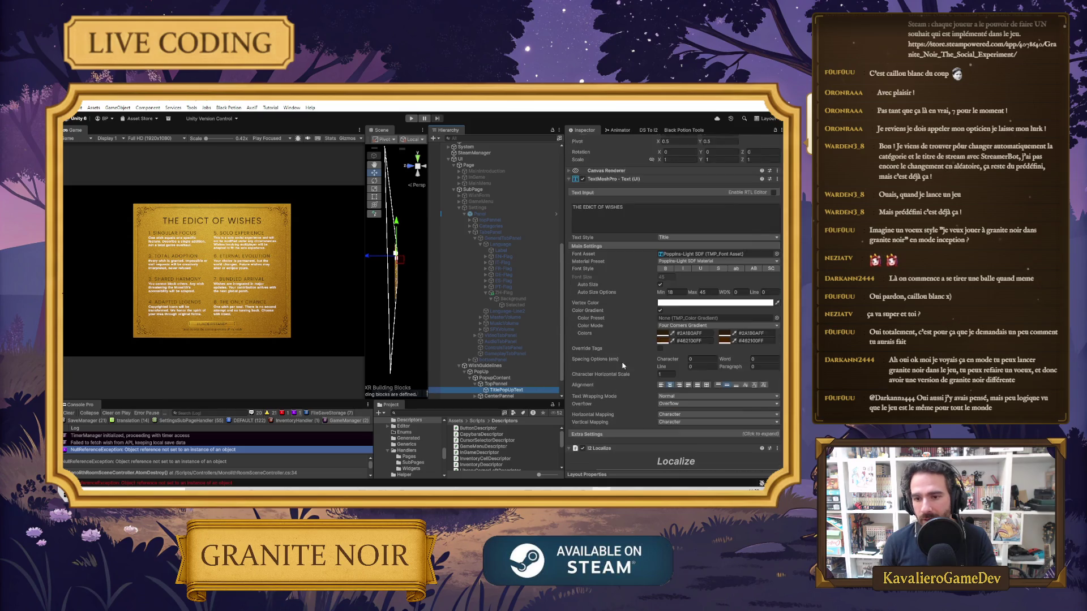
pyautogui.doubleClick(649, 389)
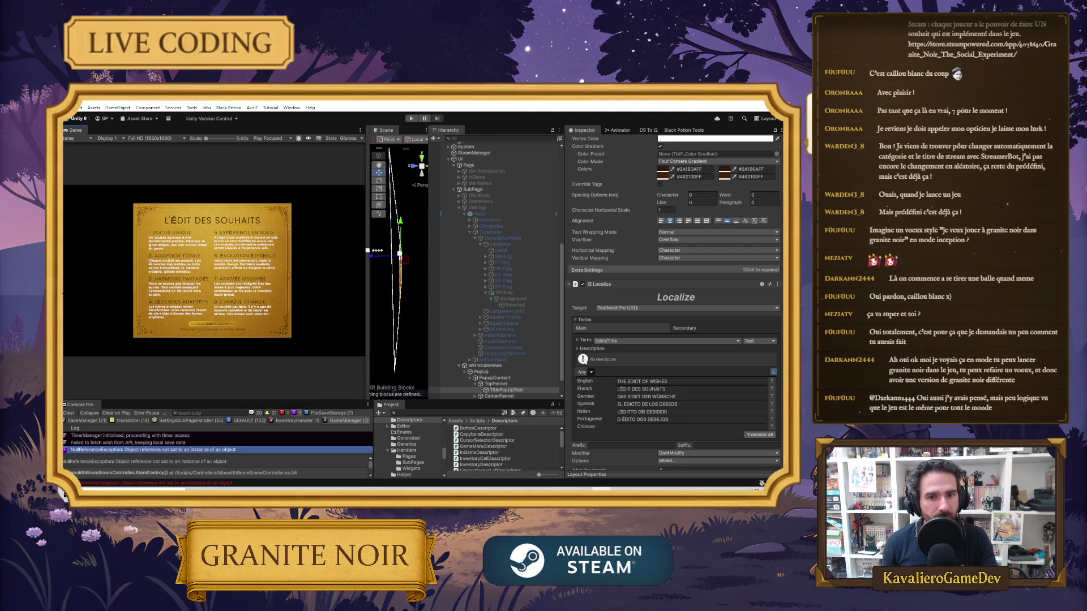
pyautogui.moveTo(365, 254); pyautogui.dragTo(451, 255)
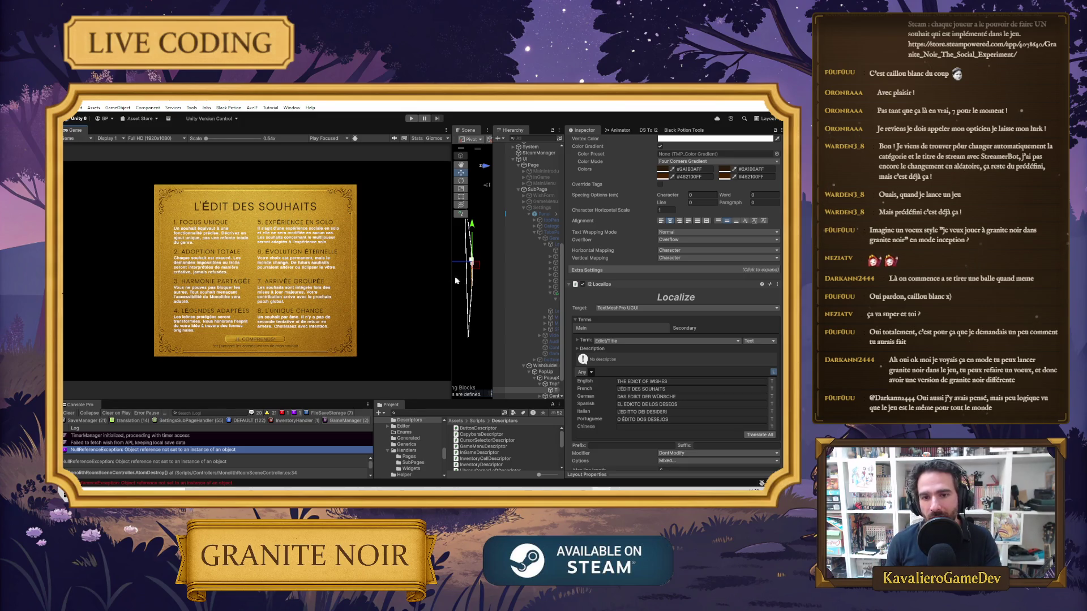
pyautogui.moveTo(456, 280); pyautogui.dragTo(331, 280)
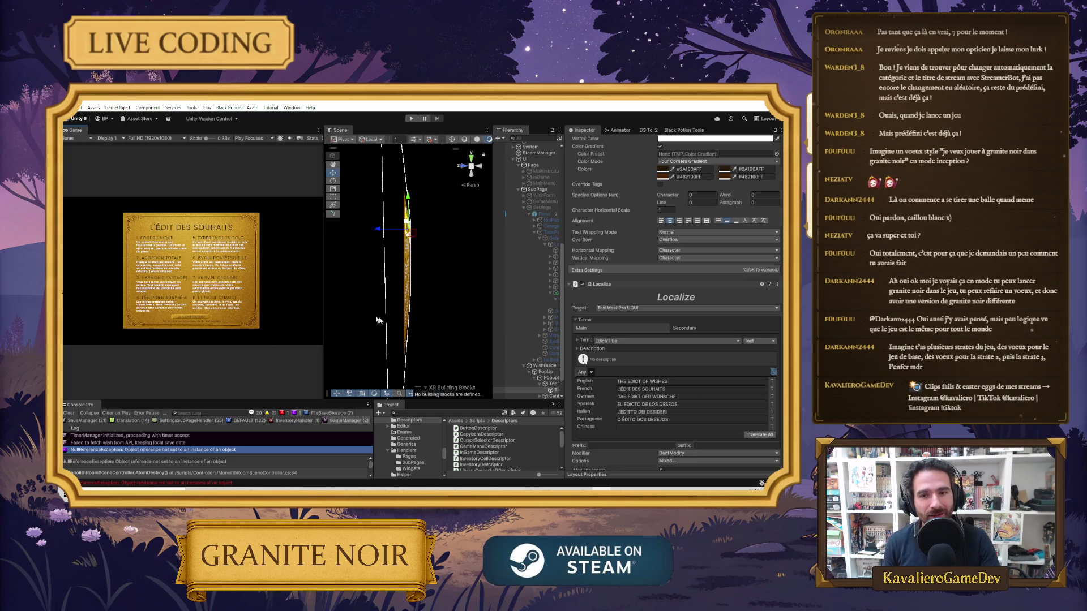
# Widen the Hierarchy and untick WishGuidelines' active checkbox
pyautogui.moveTo(492, 328); pyautogui.dragTo(419, 329)
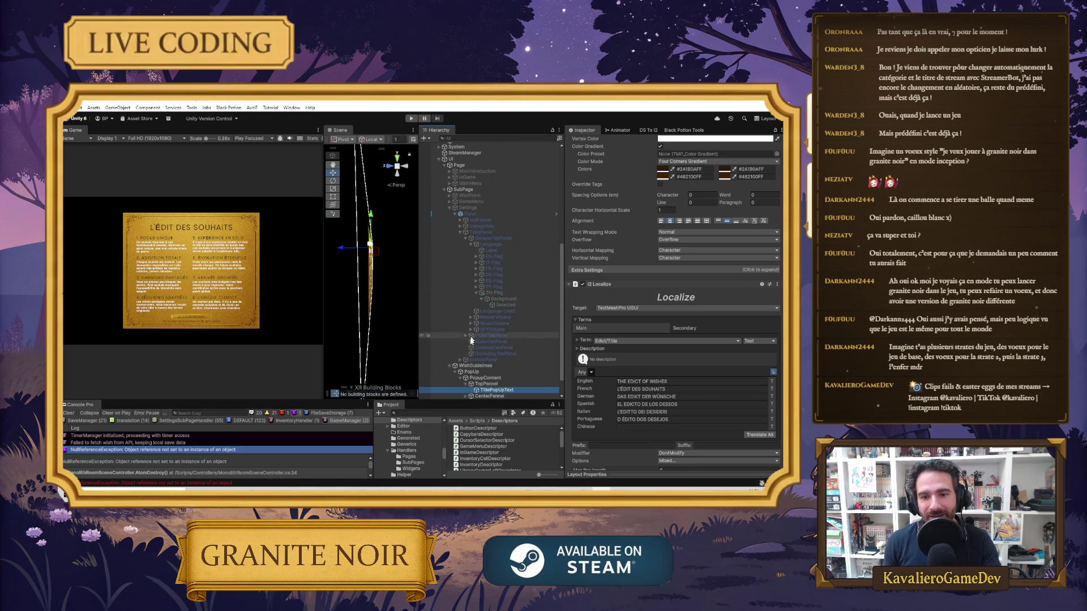
pyautogui.click(475, 366)
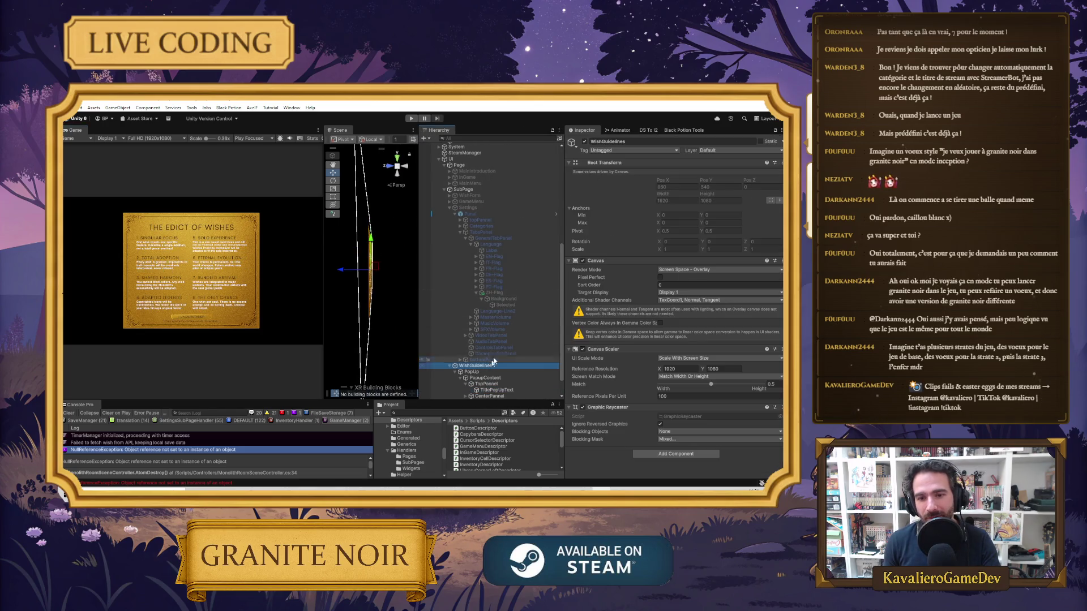
pyautogui.click(585, 142)
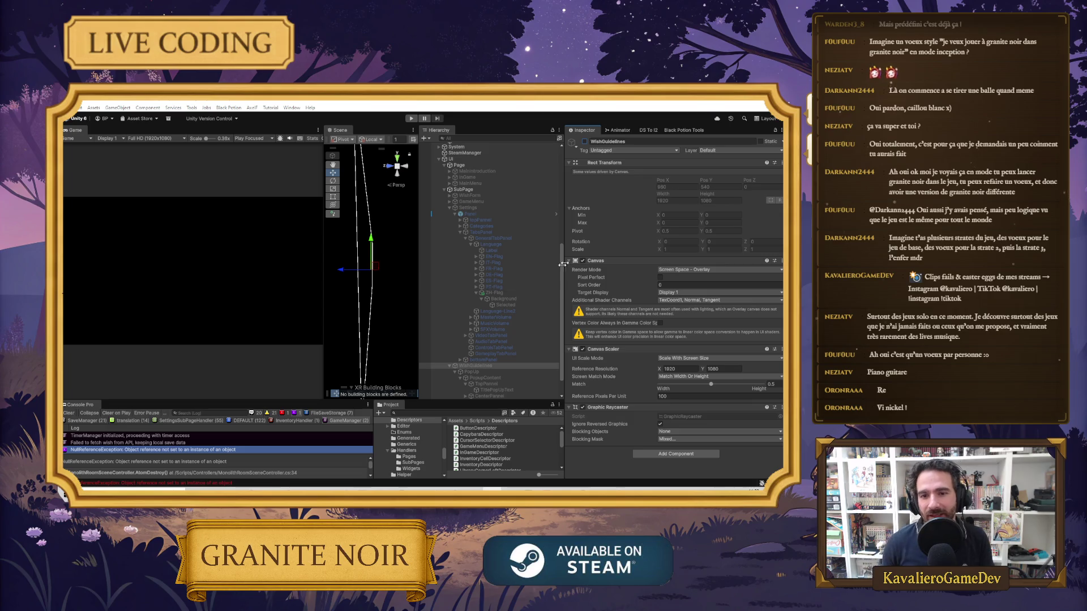
# Select the Settings canvas and make it active
pyautogui.click(470, 214)
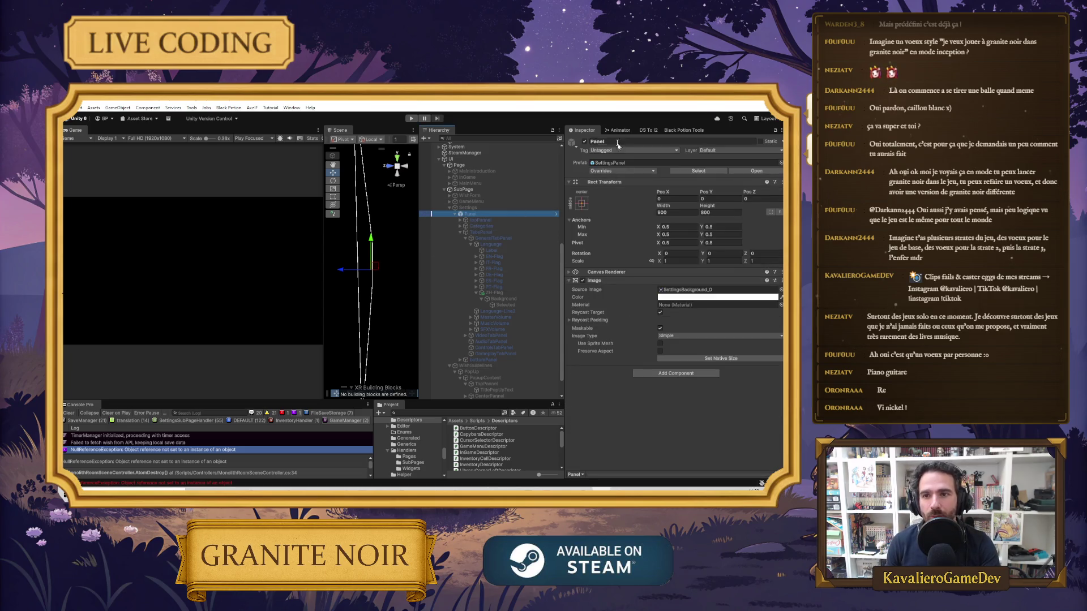
pyautogui.click(468, 208)
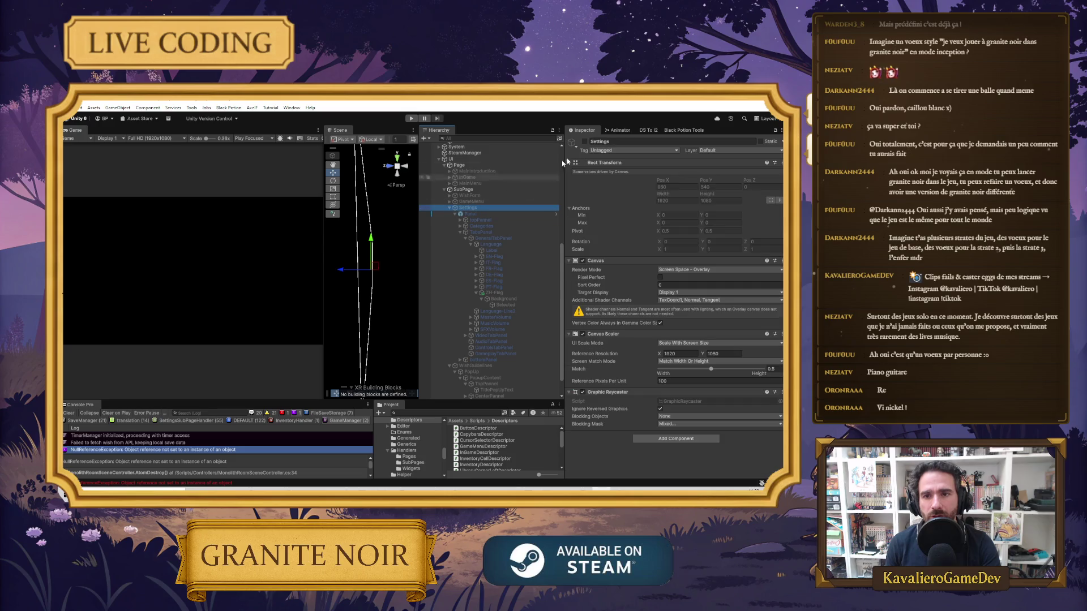
pyautogui.click(587, 142)
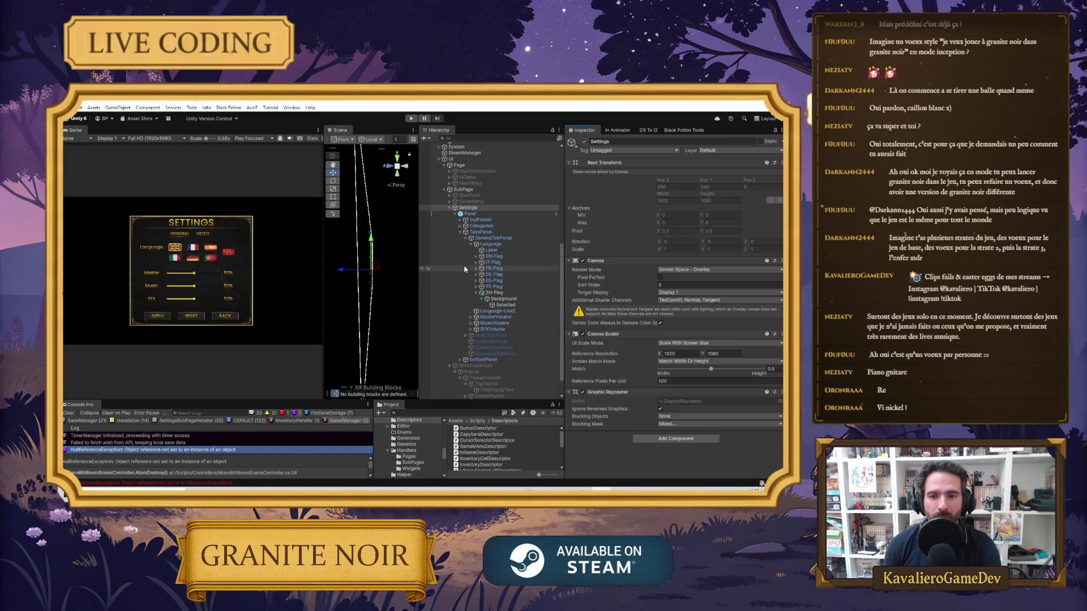
# Inspect ZH-Flag's Toggle Group, Graphic and Selected image sprite, then deactivate Settings again
pyautogui.click(499, 293)
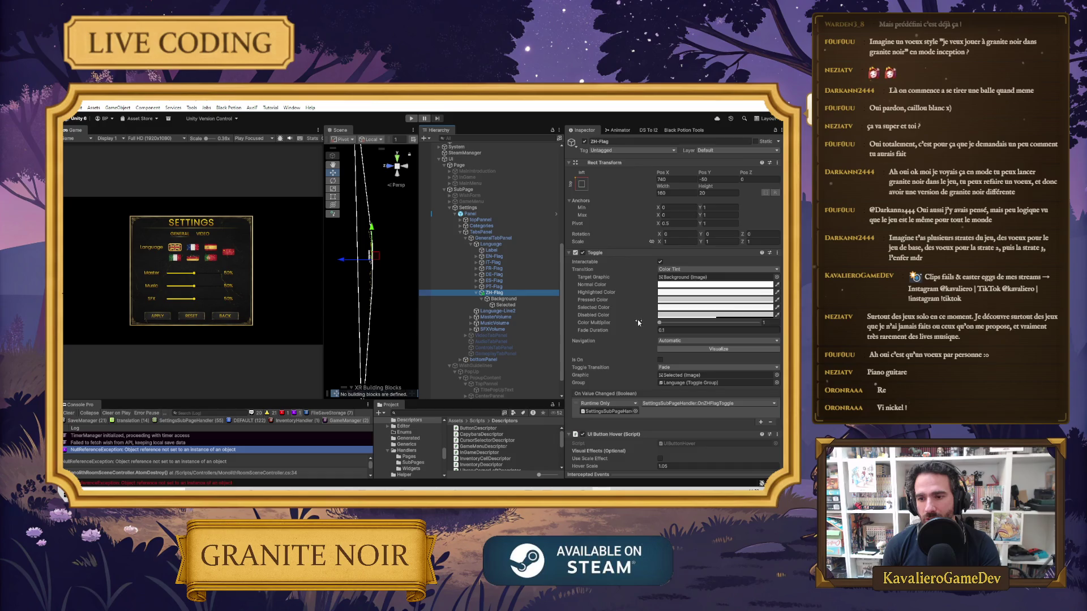
pyautogui.scroll(-2, 639, 323)
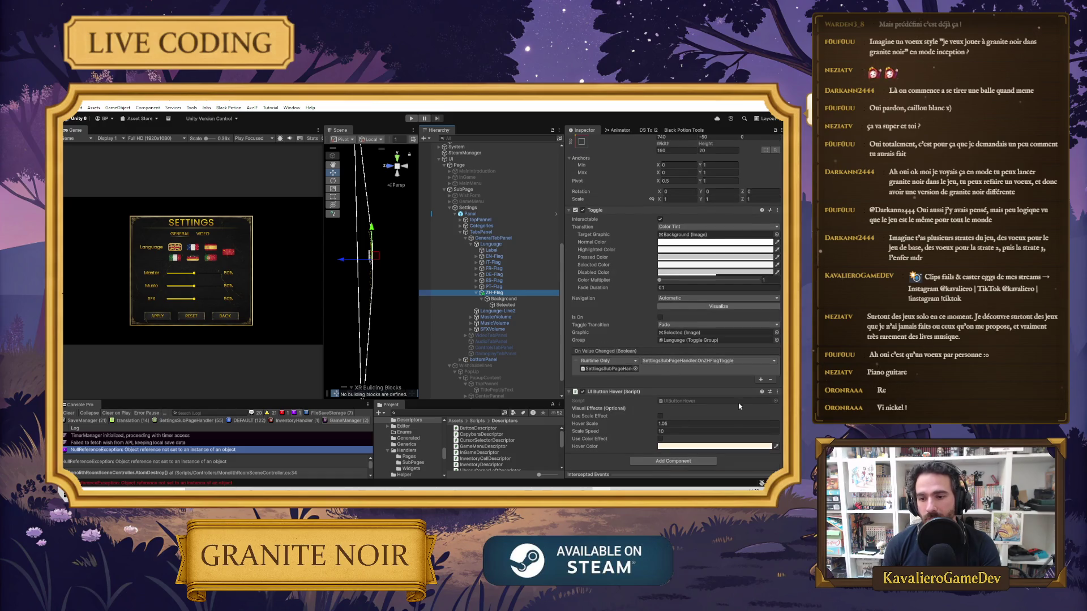
pyautogui.click(691, 341)
pyautogui.click(691, 333)
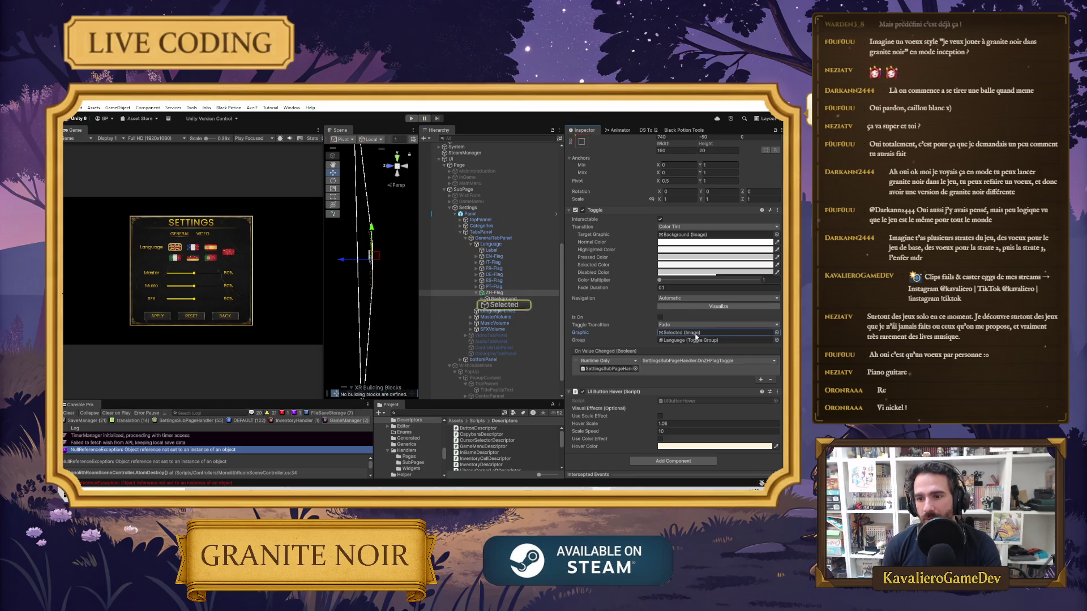
pyautogui.click(506, 305)
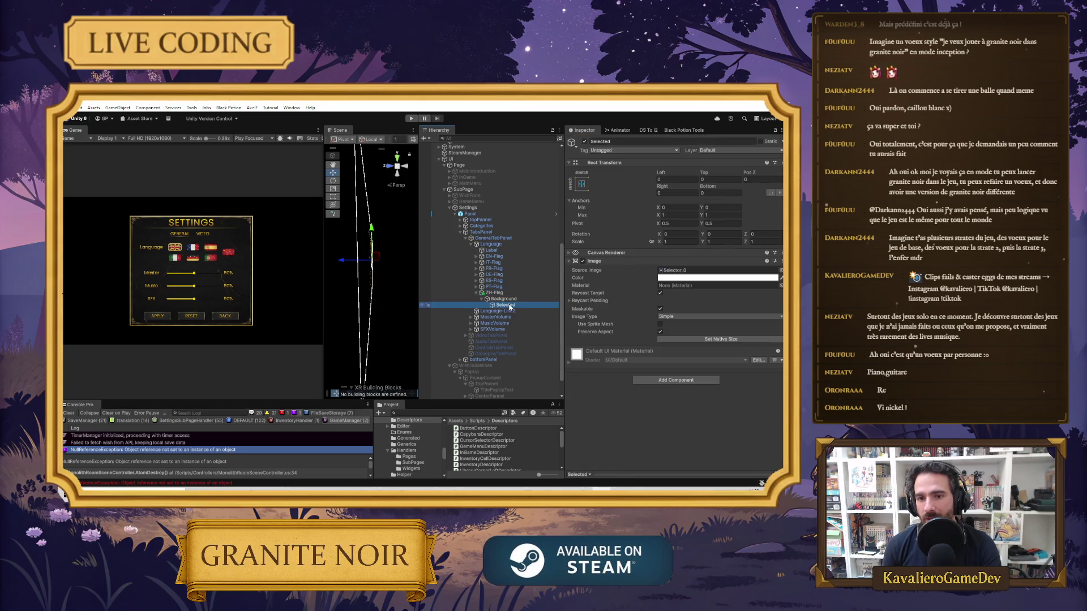
pyautogui.click(669, 270)
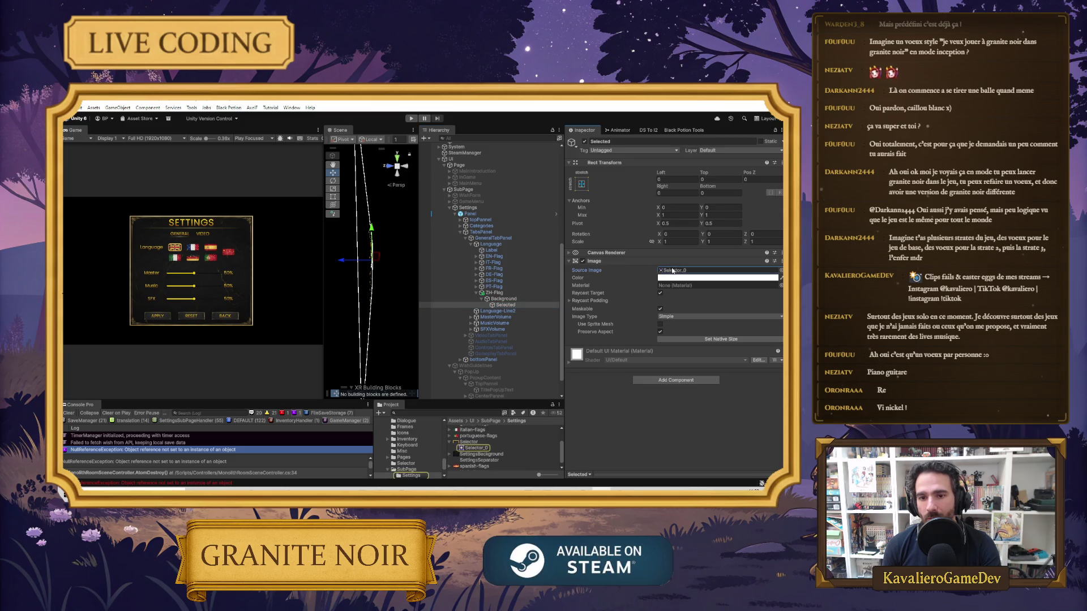
pyautogui.press('Up')
pyautogui.press('Up')
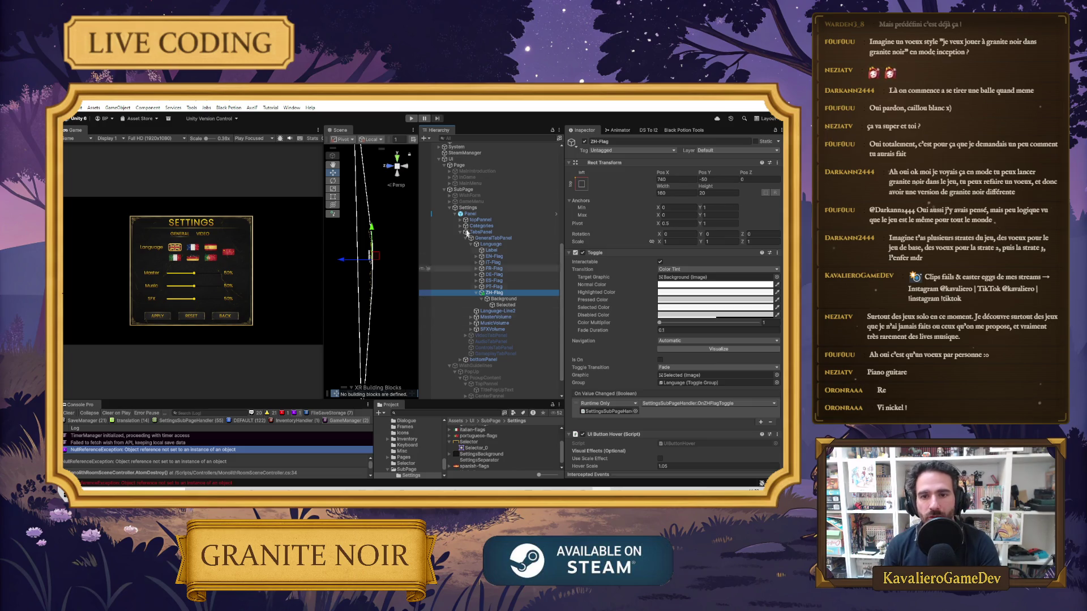
pyautogui.click(459, 208)
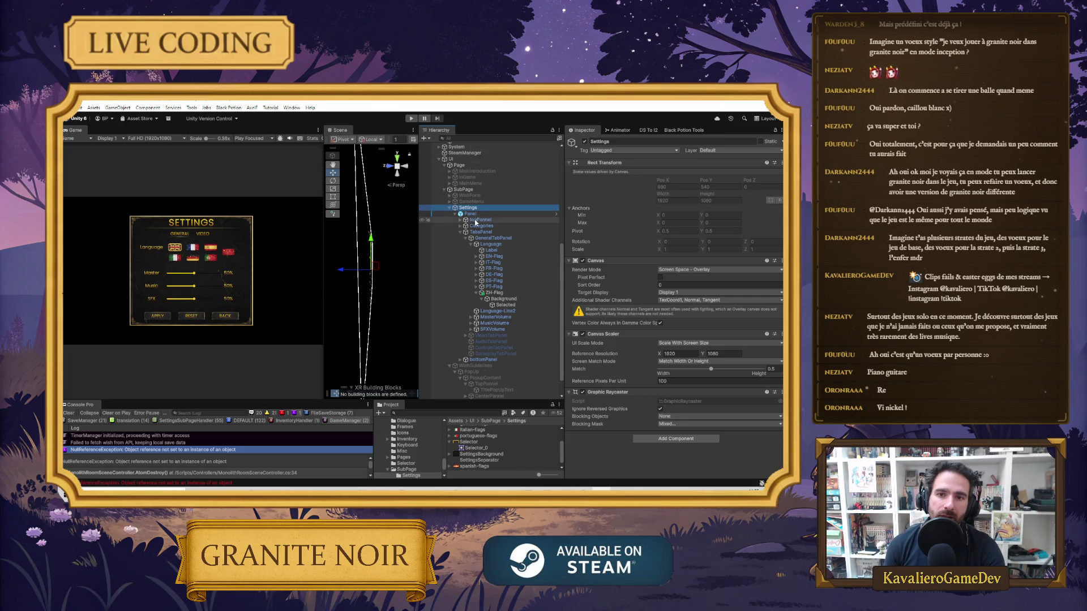
pyautogui.click(585, 142)
# Enter Play mode with Ctrl+P, widen the Game view, and open the in-game Settings menu
pyautogui.hotkey('ctrl', 'p')
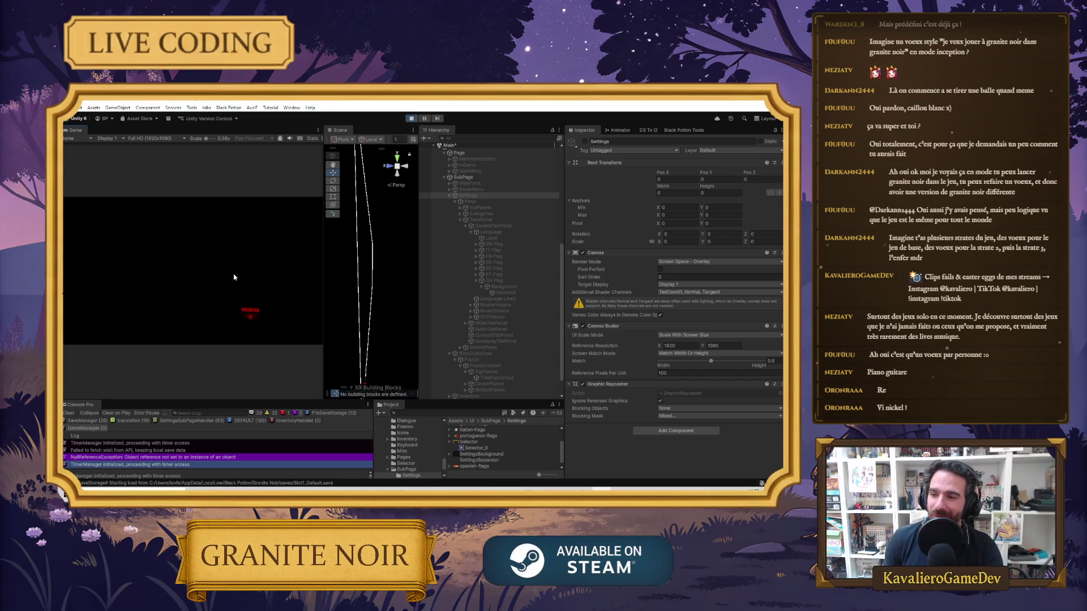
pyautogui.click(211, 296)
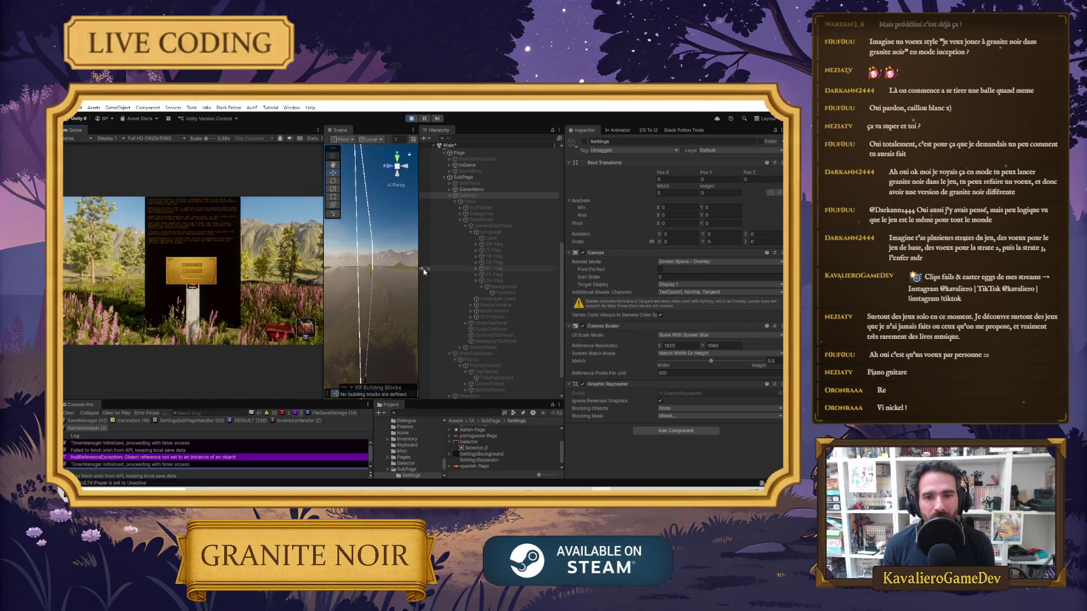
pyautogui.moveTo(420, 269); pyautogui.dragTo(471, 273)
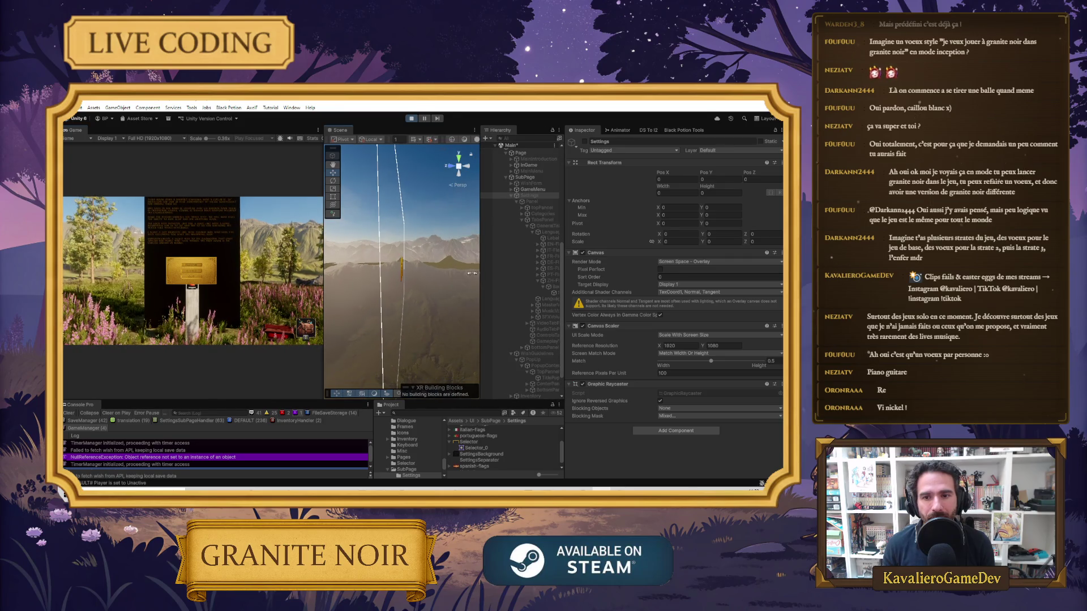
pyautogui.moveTo(324, 283); pyautogui.dragTo(433, 287)
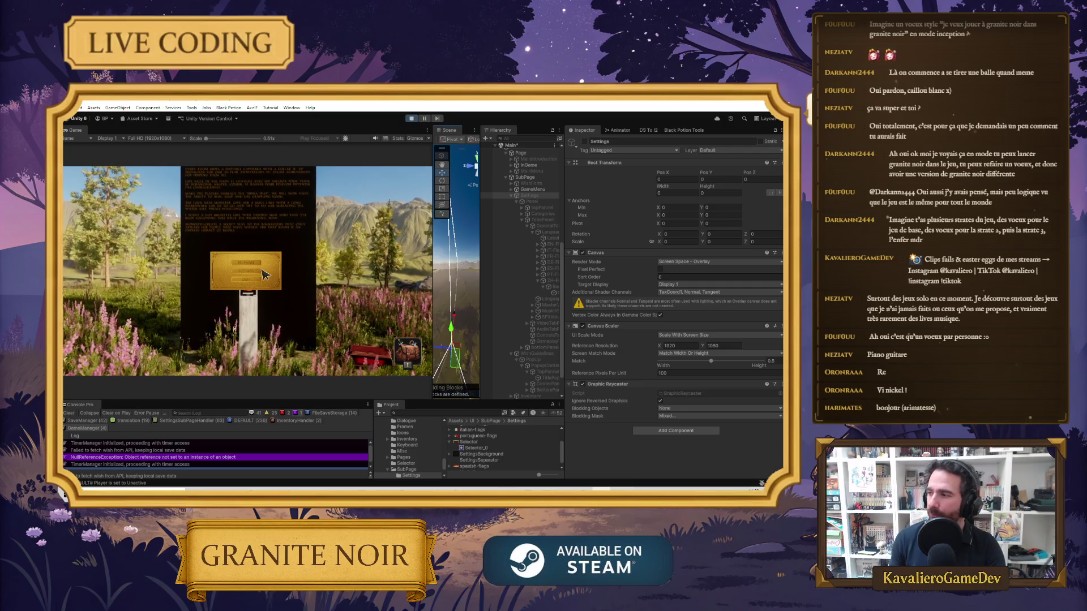
pyautogui.click(238, 271)
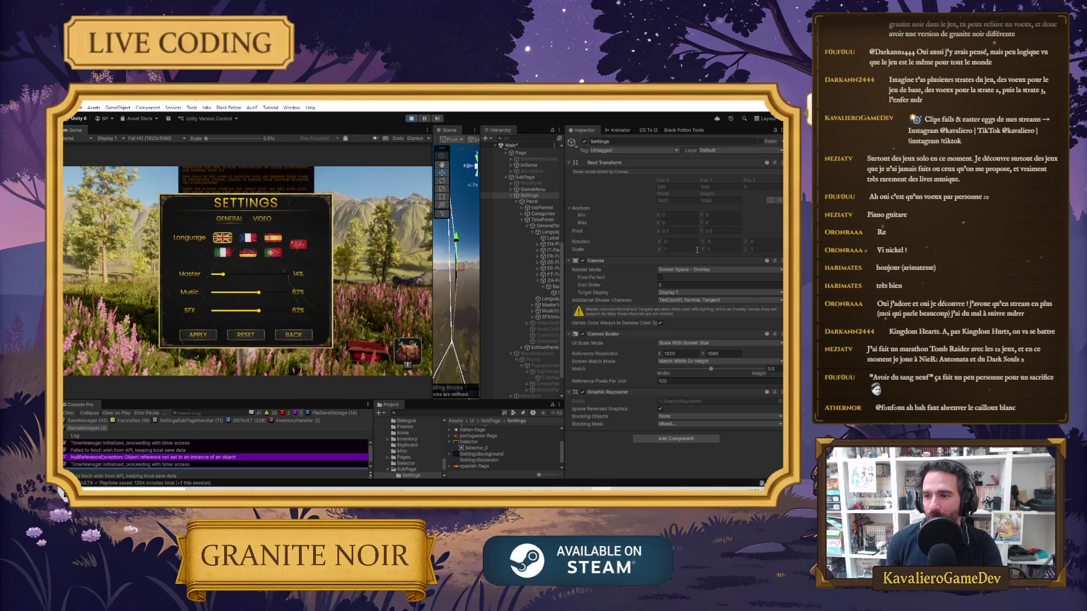
# Click the Chinese flag in-game, check the NullReferenceException log, and enlarge the Console
pyautogui.click(299, 245)
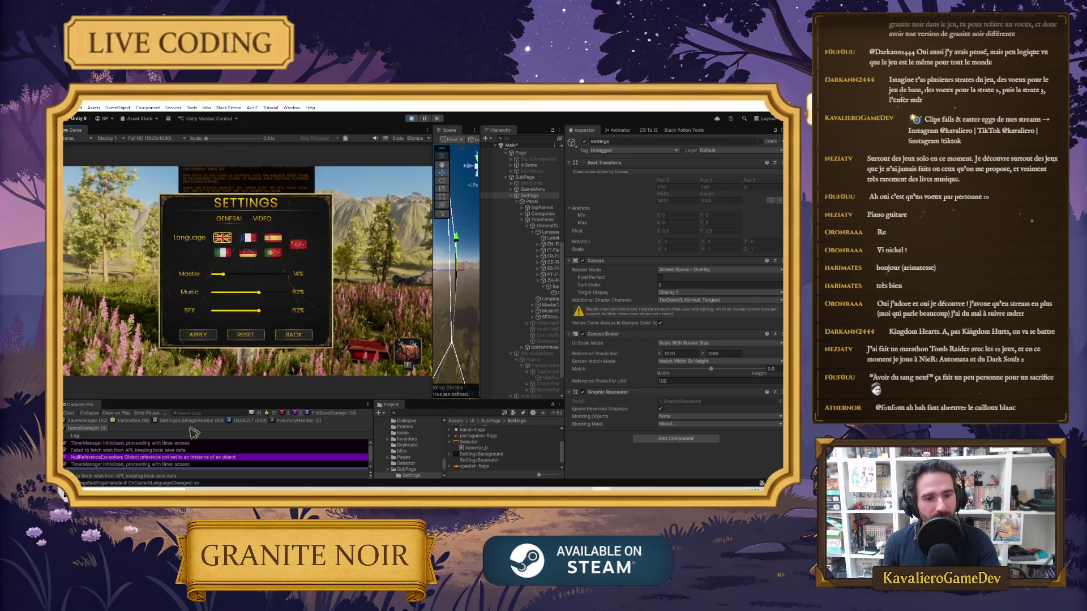
pyautogui.click(170, 466)
pyautogui.click(182, 452)
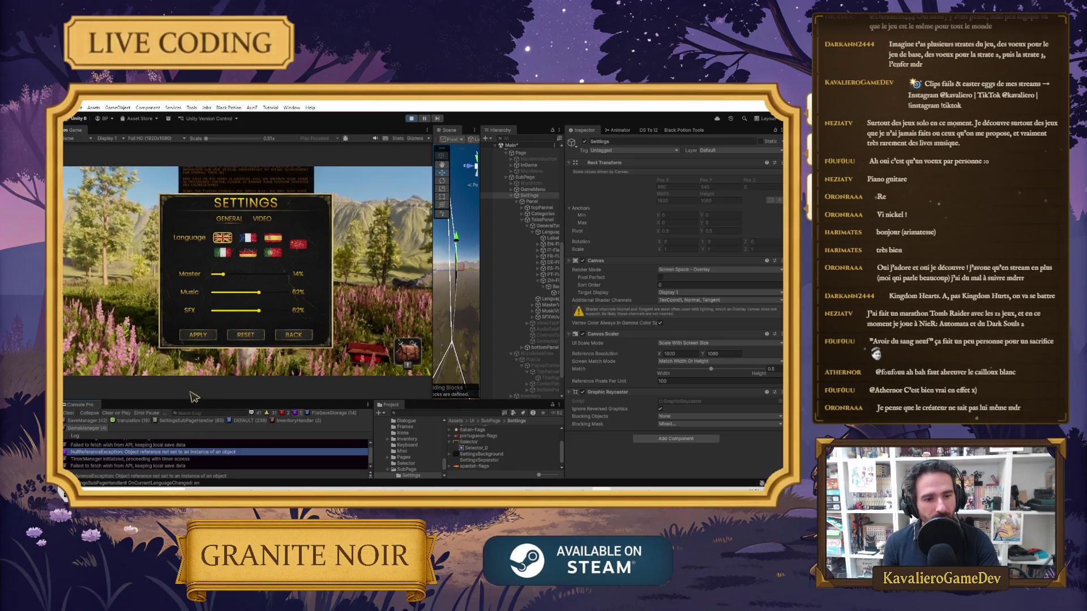
pyautogui.moveTo(190, 401); pyautogui.dragTo(190, 342)
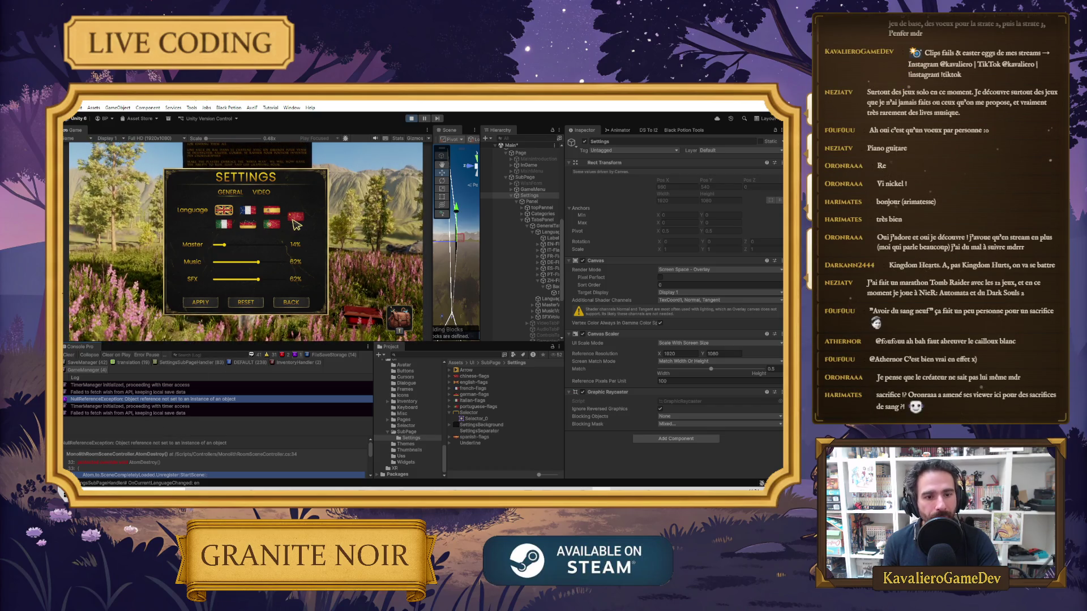
pyautogui.scroll(3, 166, 415)
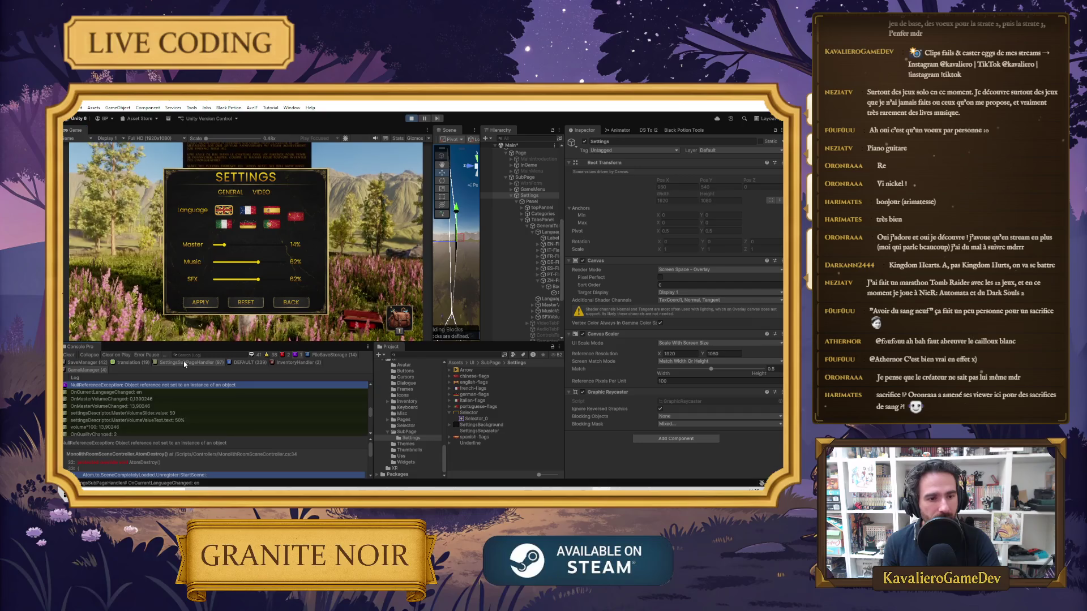
pyautogui.scroll(-5, 164, 416)
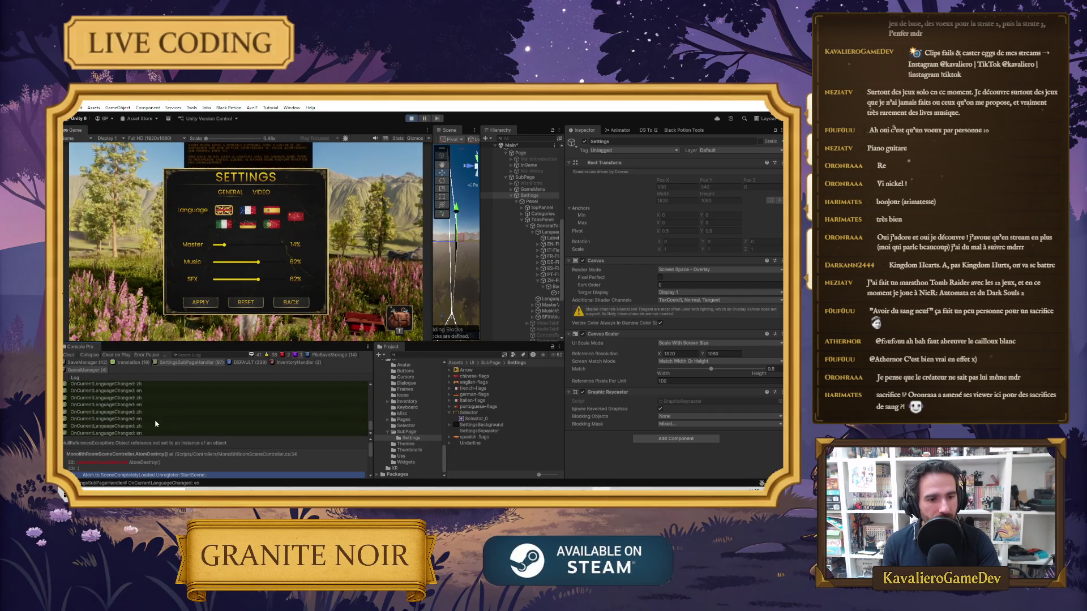
# Open the language log's stack trace line for OnCurrentLanguageChanged in the code editor
pyautogui.click(121, 434)
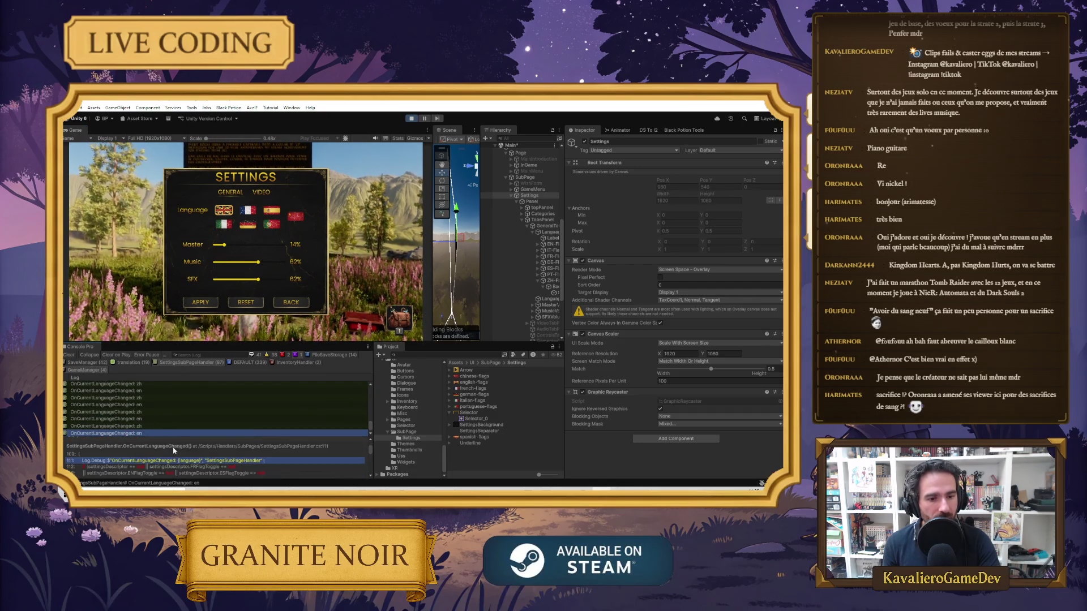
pyautogui.scroll(2, 187, 457)
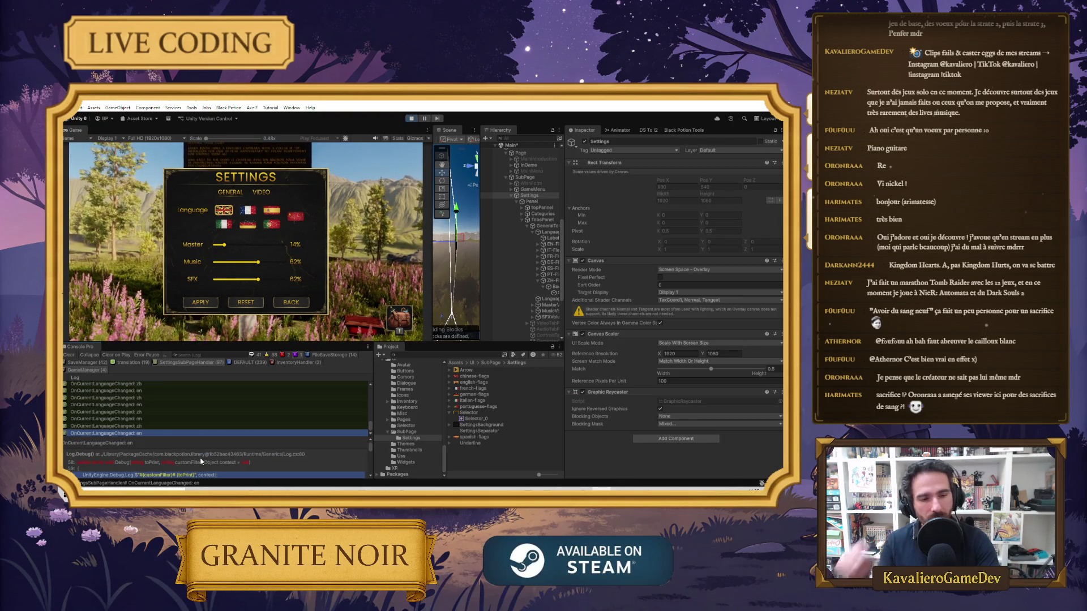
pyautogui.scroll(-2, 195, 462)
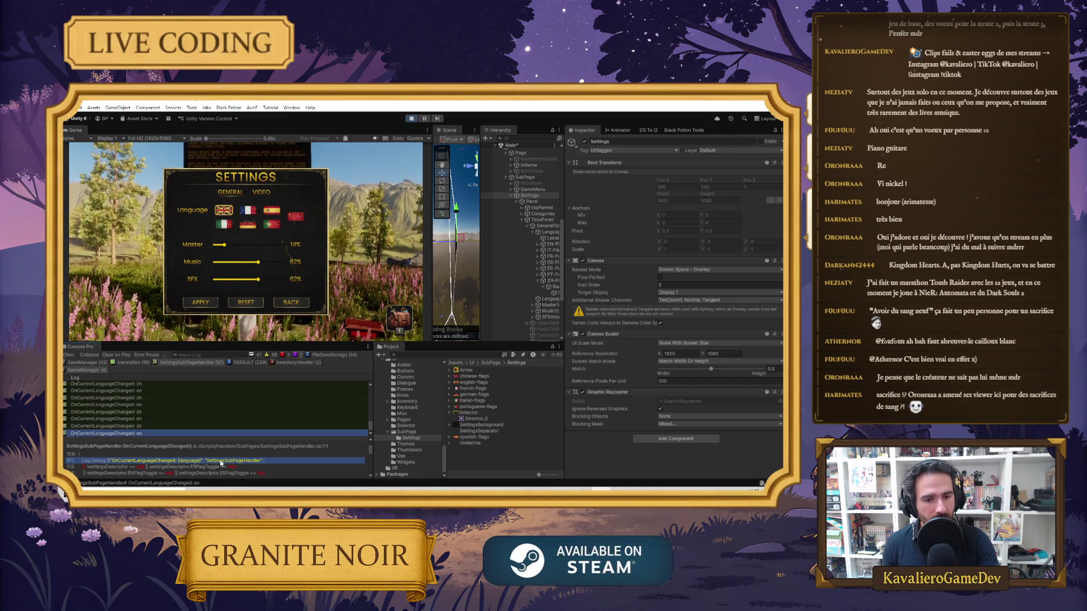
pyautogui.scroll(-3, 218, 461)
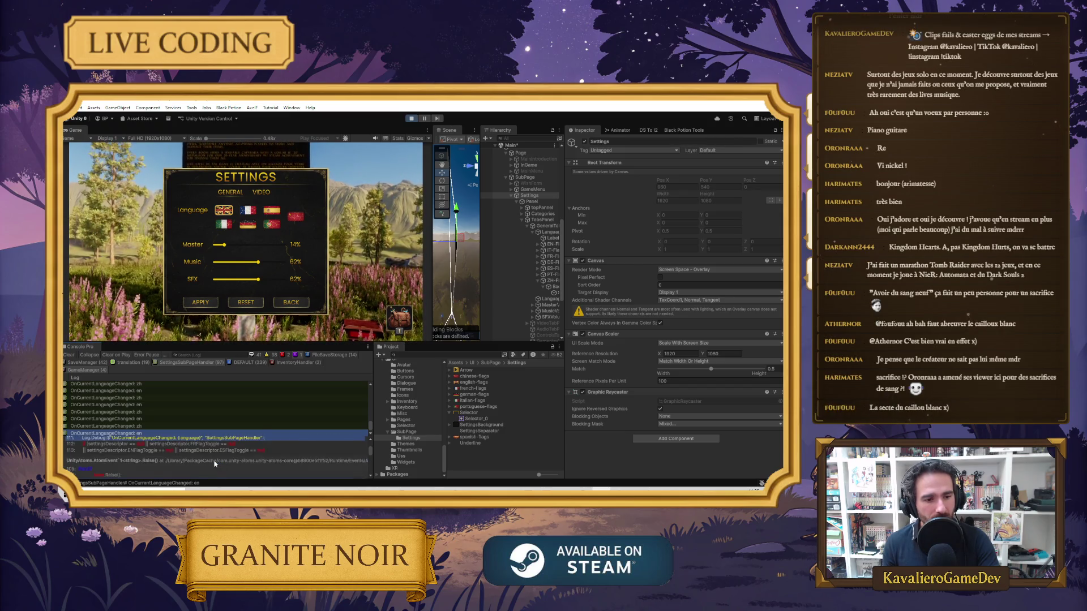
pyautogui.scroll(-3, 215, 464)
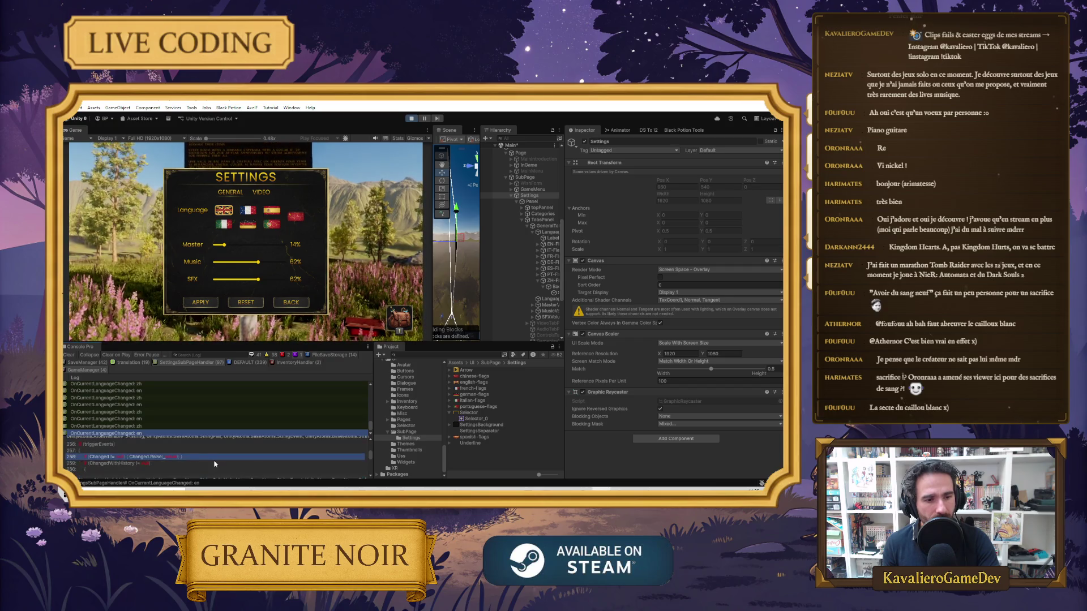
pyautogui.scroll(3, 215, 464)
pyautogui.scroll(3, 215, 461)
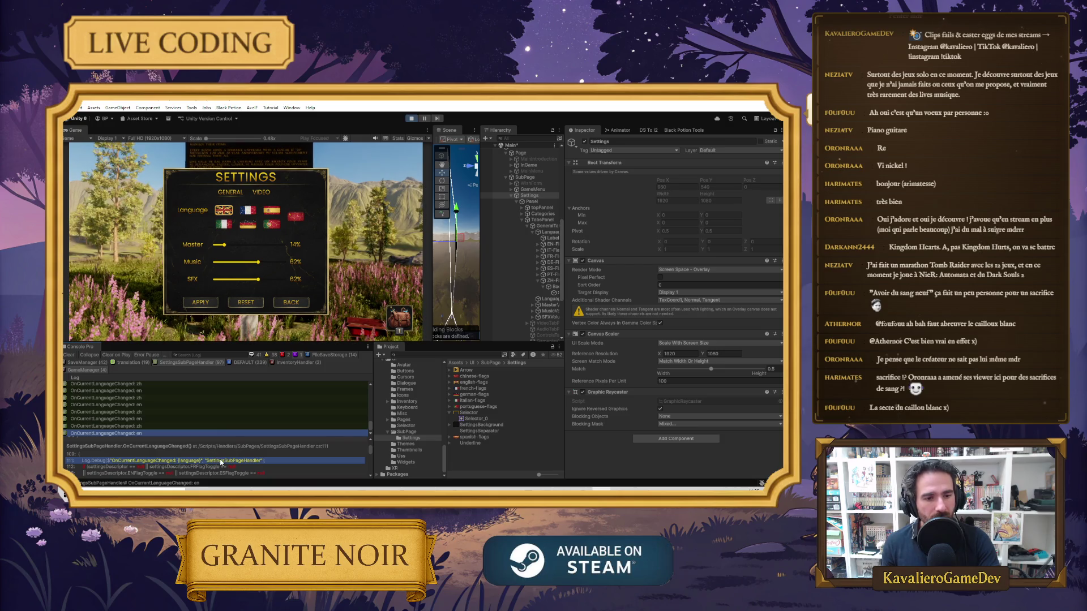
pyautogui.doubleClick(221, 461)
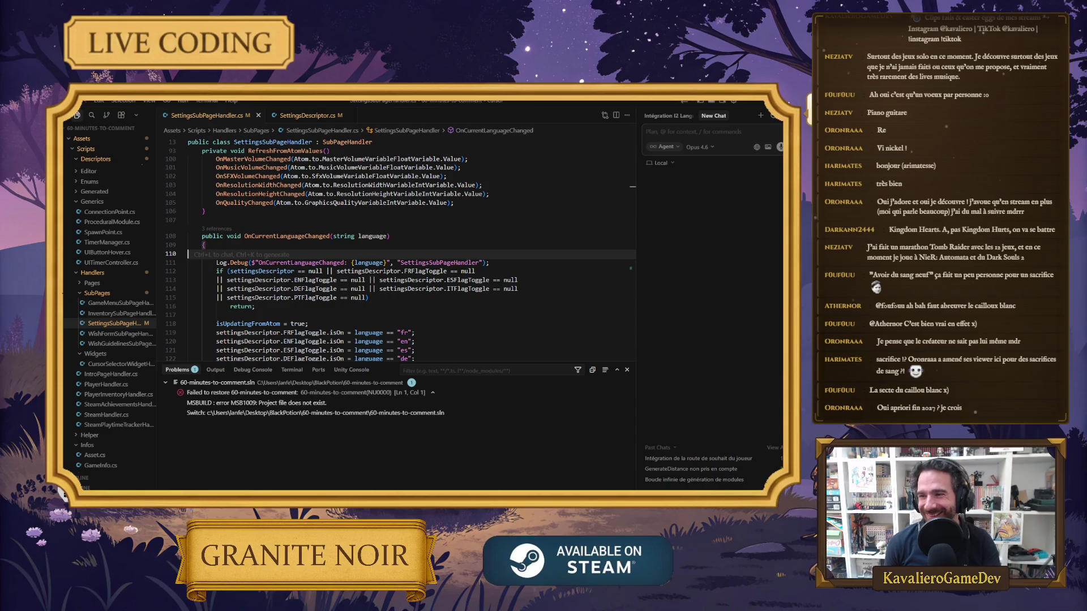
pyautogui.scroll(-2, 450, 310)
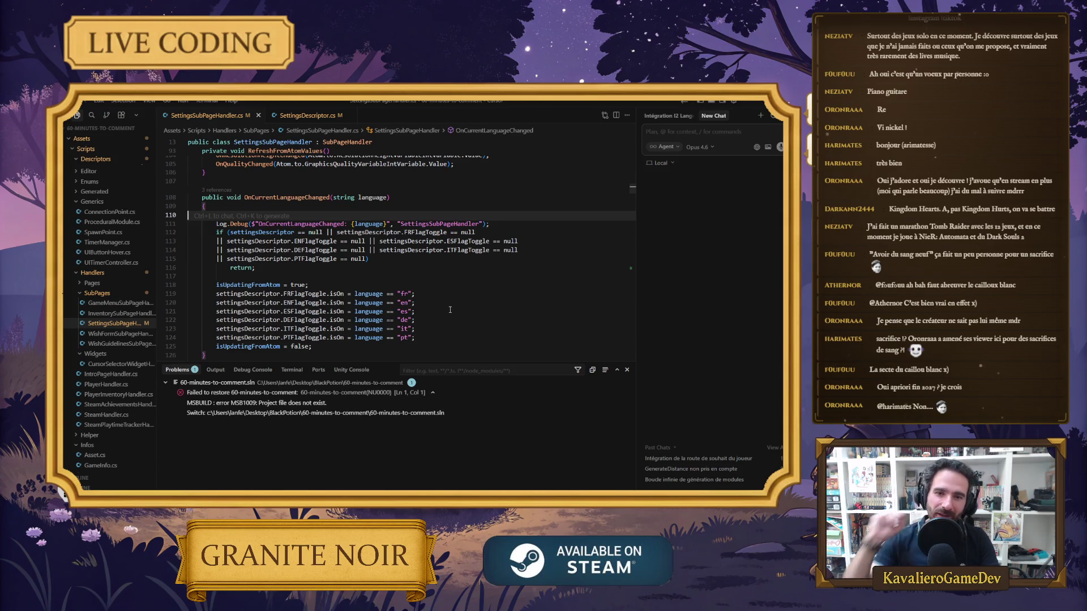
pyautogui.scroll(-12, 346, 255)
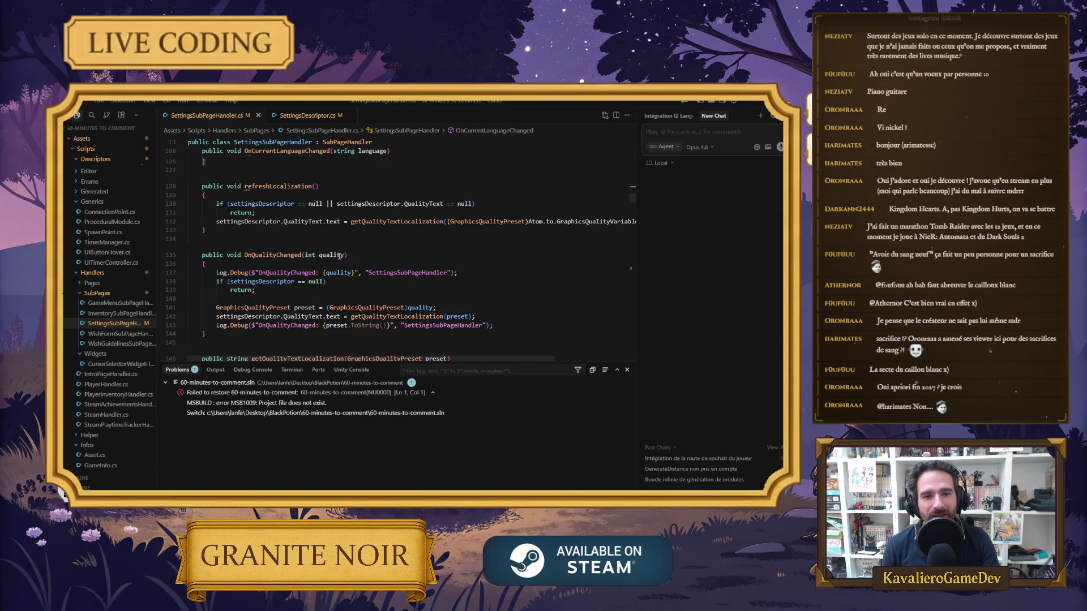
pyautogui.scroll(-20, 338, 266)
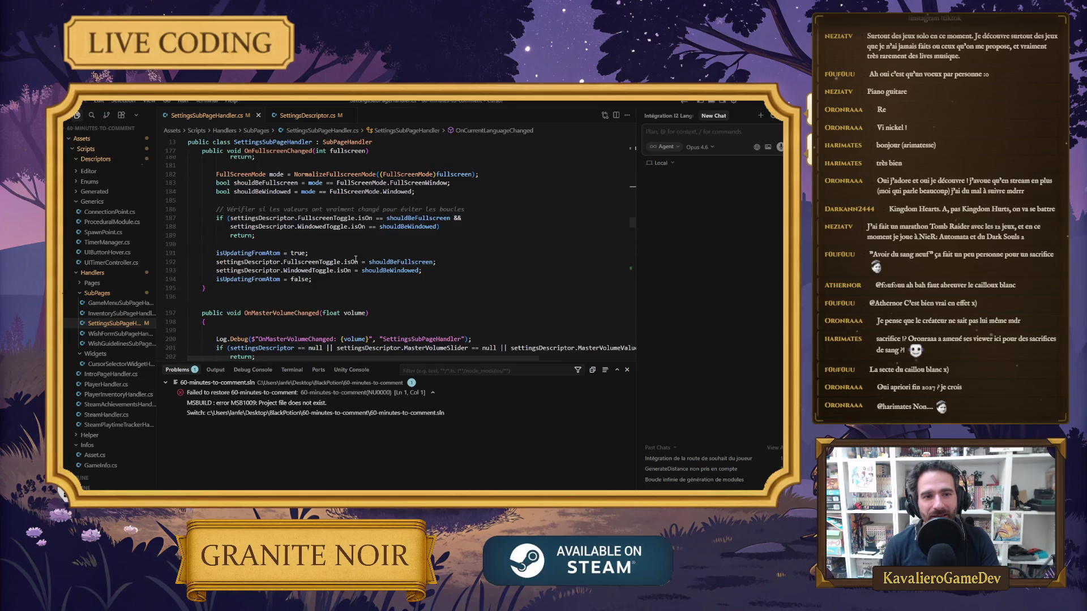
pyautogui.scroll(-2, 354, 264)
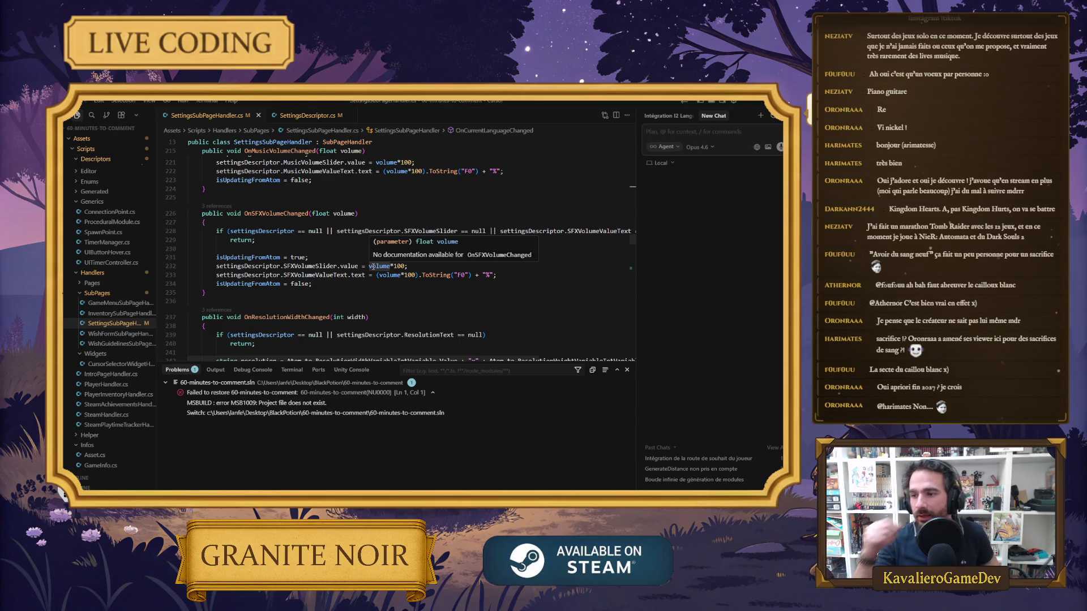
pyautogui.scroll(-4, 373, 266)
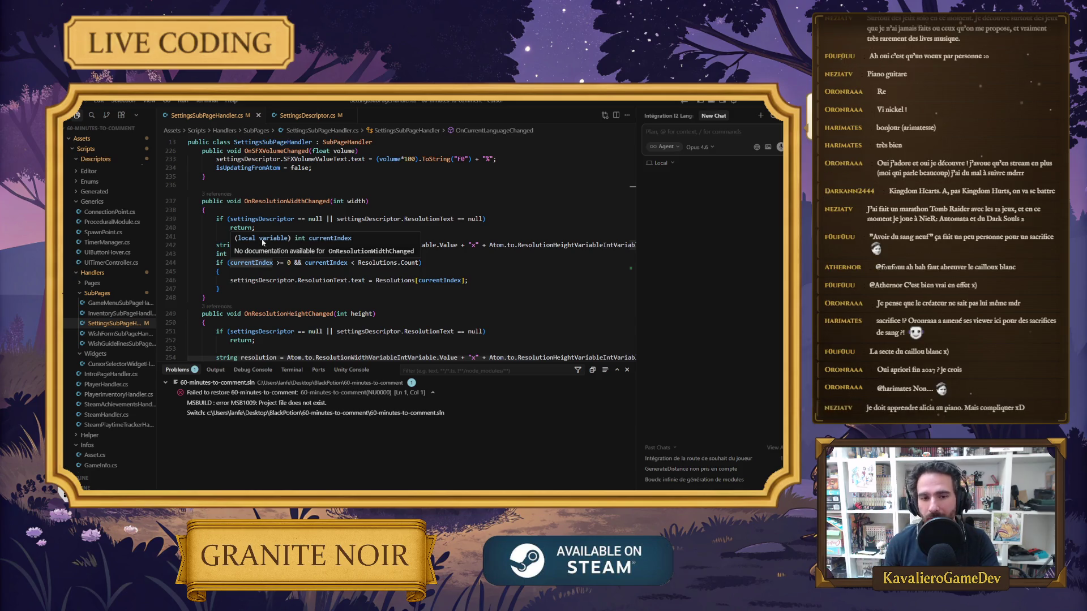
pyautogui.scroll(-2, 256, 262)
pyautogui.click(253, 261)
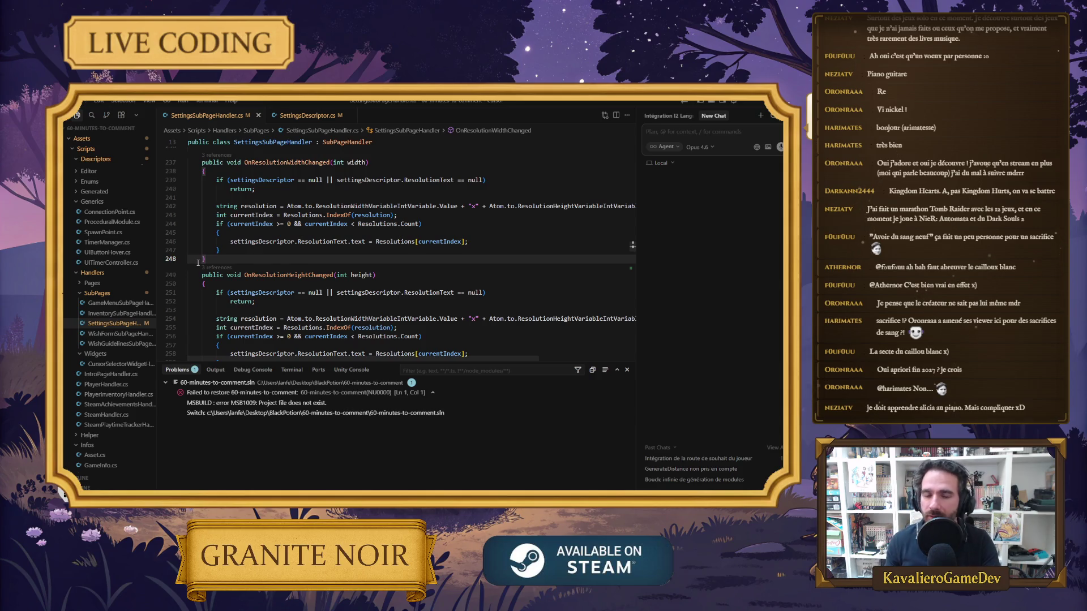
# Confirm OnZHFlagToggle passes "zh" and jump to the HandleLanguageToggle definition
pyautogui.scroll(-5, 278, 264)
pyautogui.scroll(-10, 278, 264)
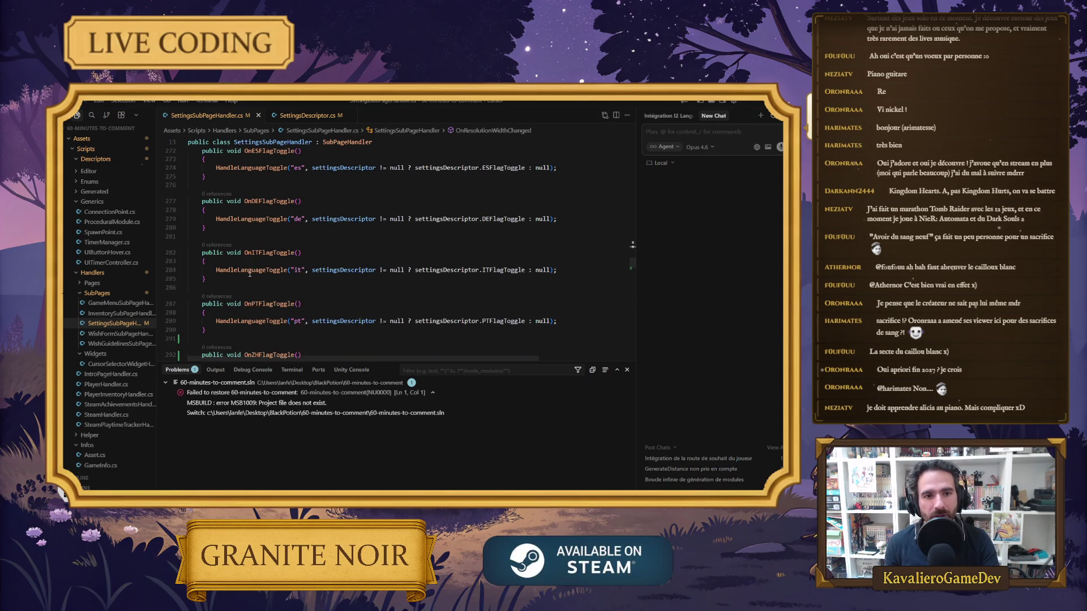
pyautogui.click(306, 217)
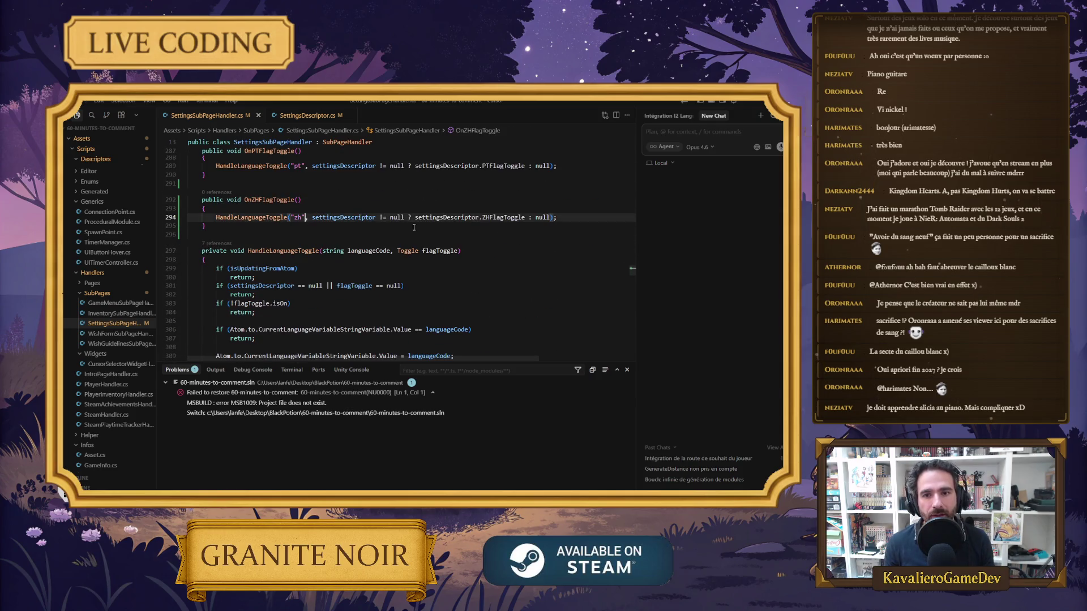
pyautogui.keyDown('ctrl'); pyautogui.click(265, 218); pyautogui.keyUp('ctrl')
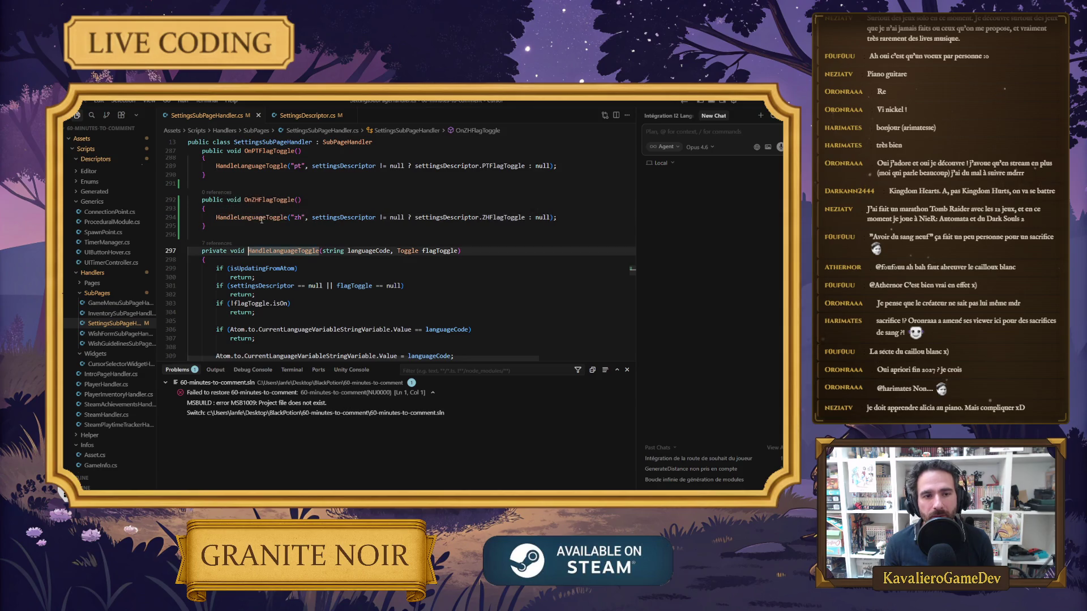
# Review HandleLanguageToggle's language assignment, SetLanguage and UseCurrentI2Language calls, then return to Unity
pyautogui.scroll(-2, 310, 255)
pyautogui.scroll(-2, 328, 252)
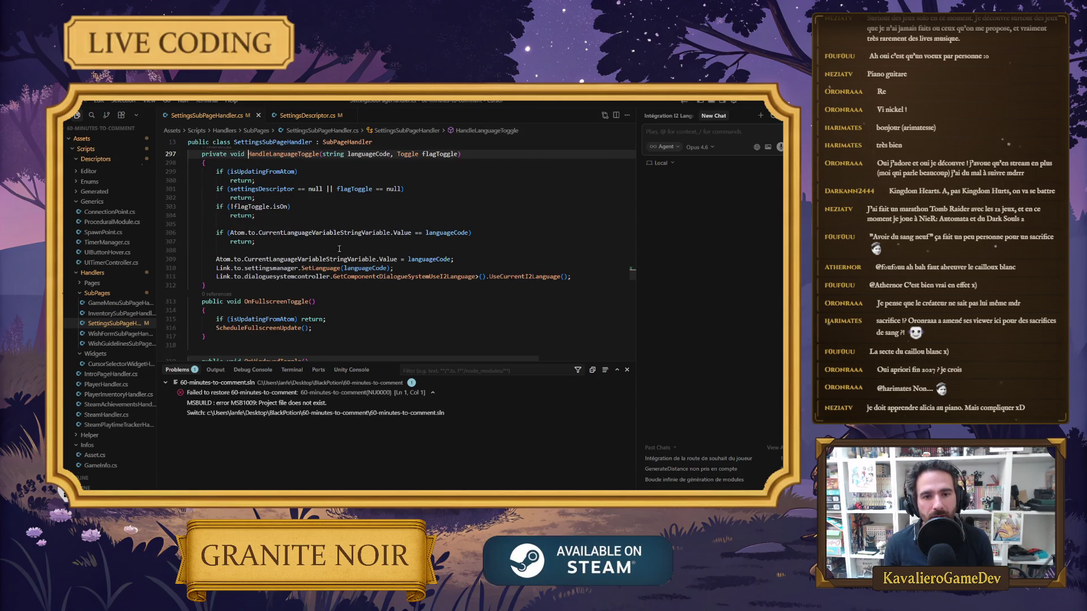
pyautogui.click(391, 233)
pyautogui.click(377, 259)
pyautogui.click(365, 268)
pyautogui.click(321, 267)
pyautogui.click(561, 277)
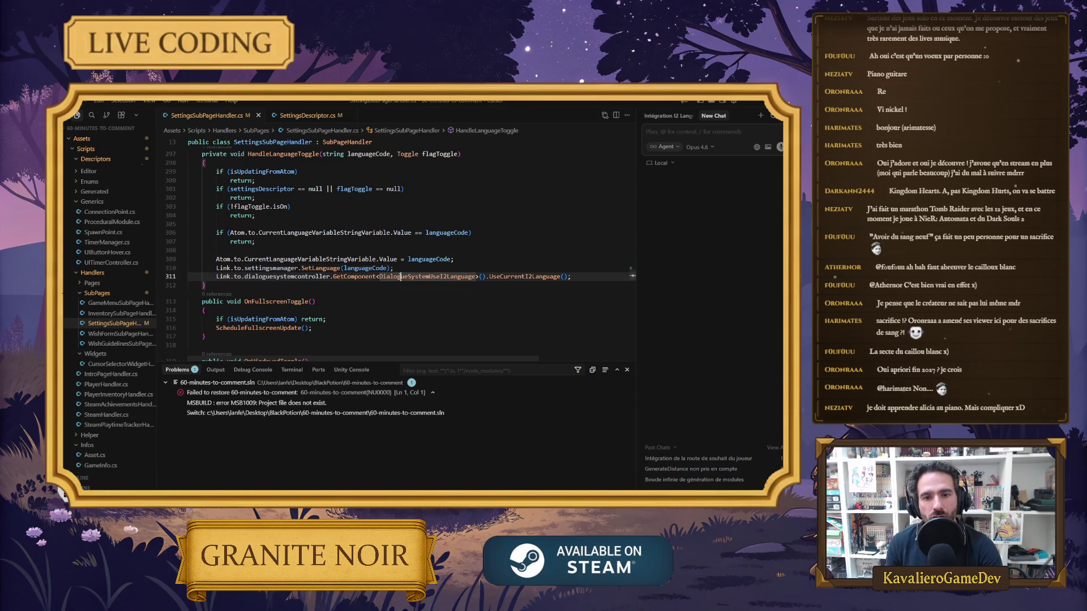
pyautogui.click(343, 286)
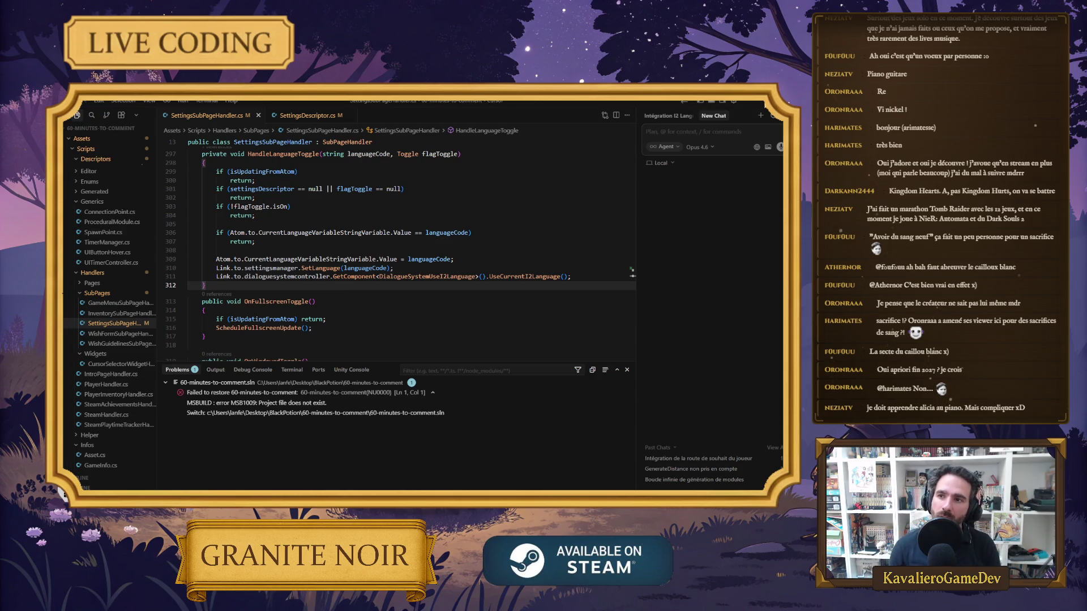
pyautogui.hotkey('alt', 'Tab')
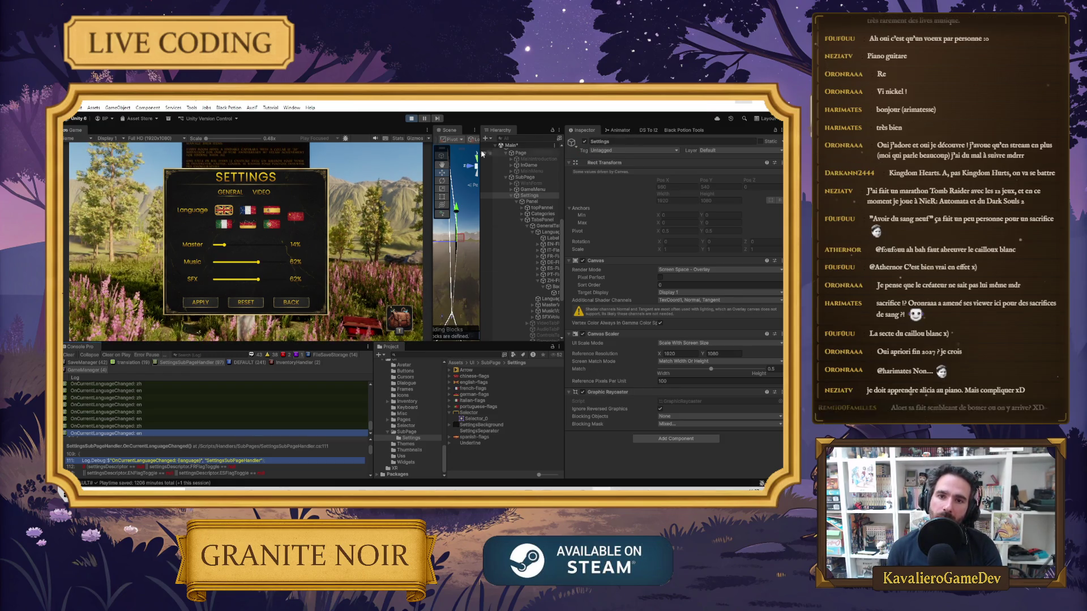
# Stop Play mode, widen the Hierarchy, select ZH-Flag, and review the language-change log's stack trace
pyautogui.hotkey('ctrl', 'p')
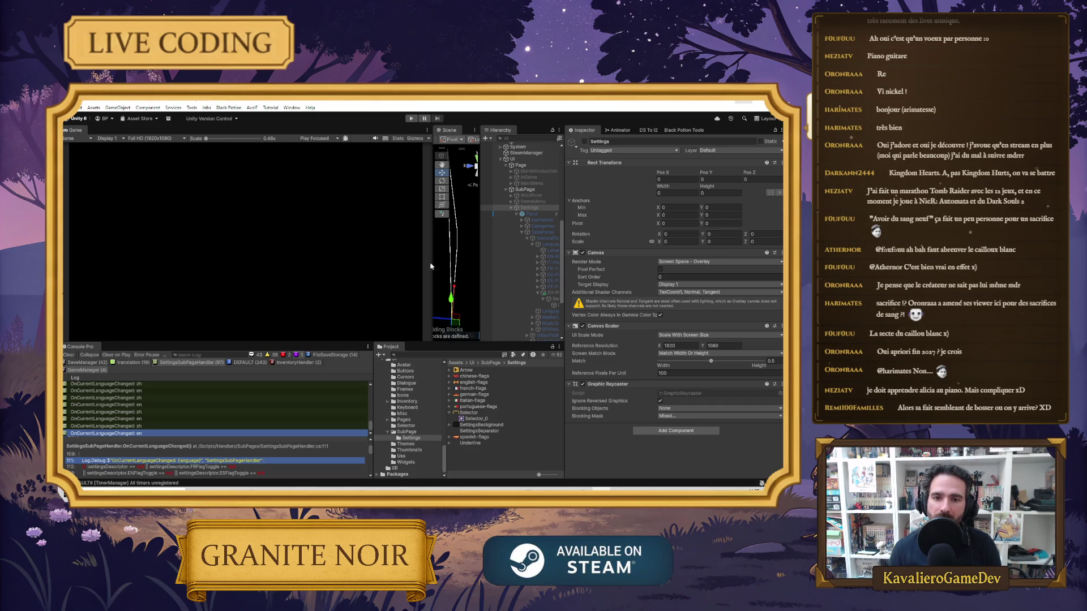
pyautogui.moveTo(430, 266); pyautogui.dragTo(385, 266)
pyautogui.moveTo(481, 263); pyautogui.dragTo(454, 263)
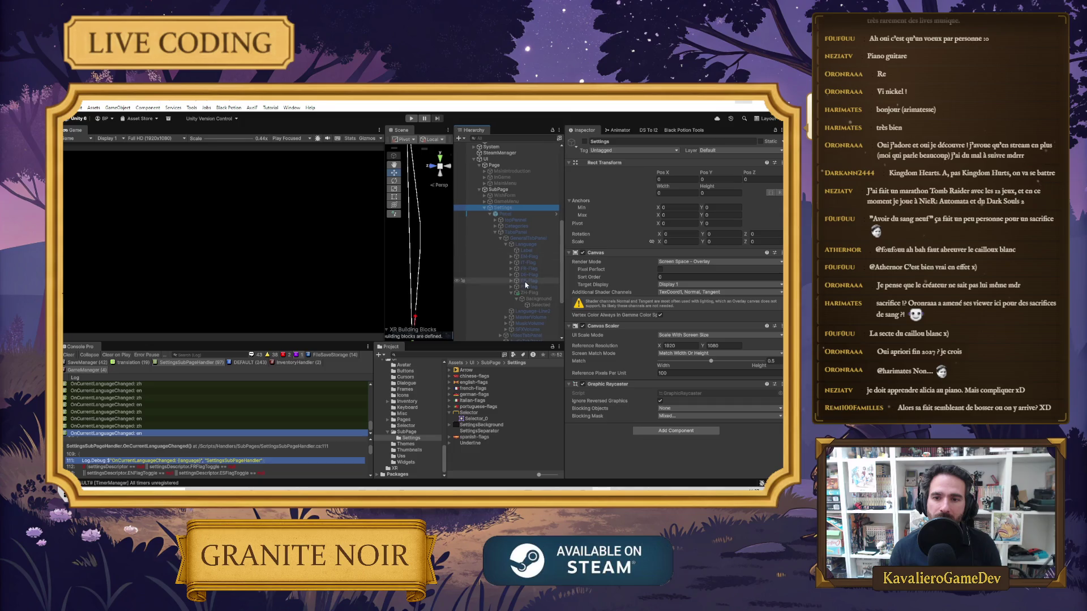
pyautogui.click(527, 293)
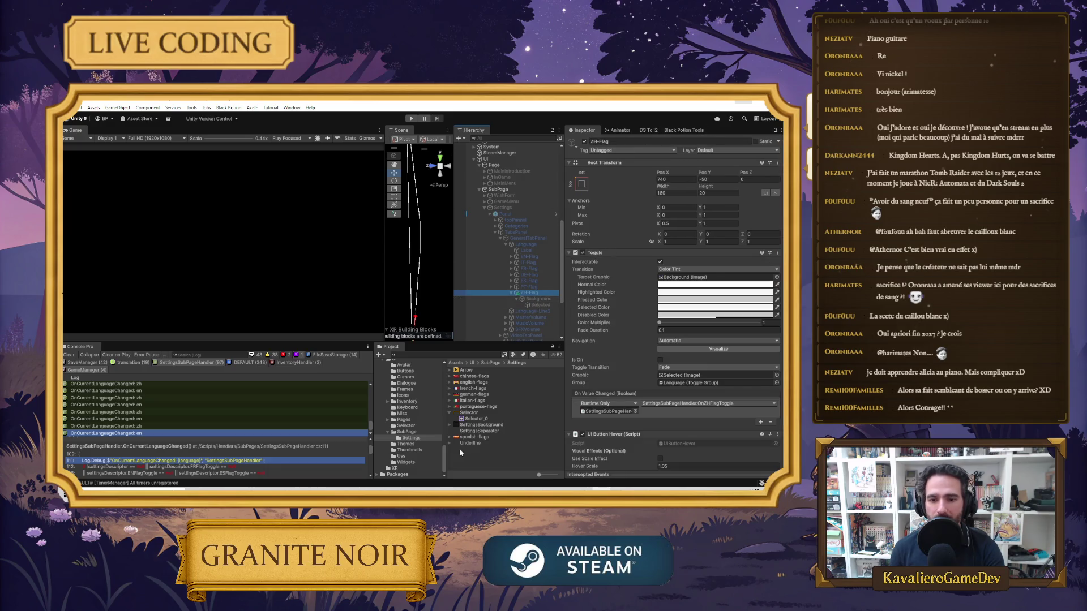
pyautogui.click(148, 435)
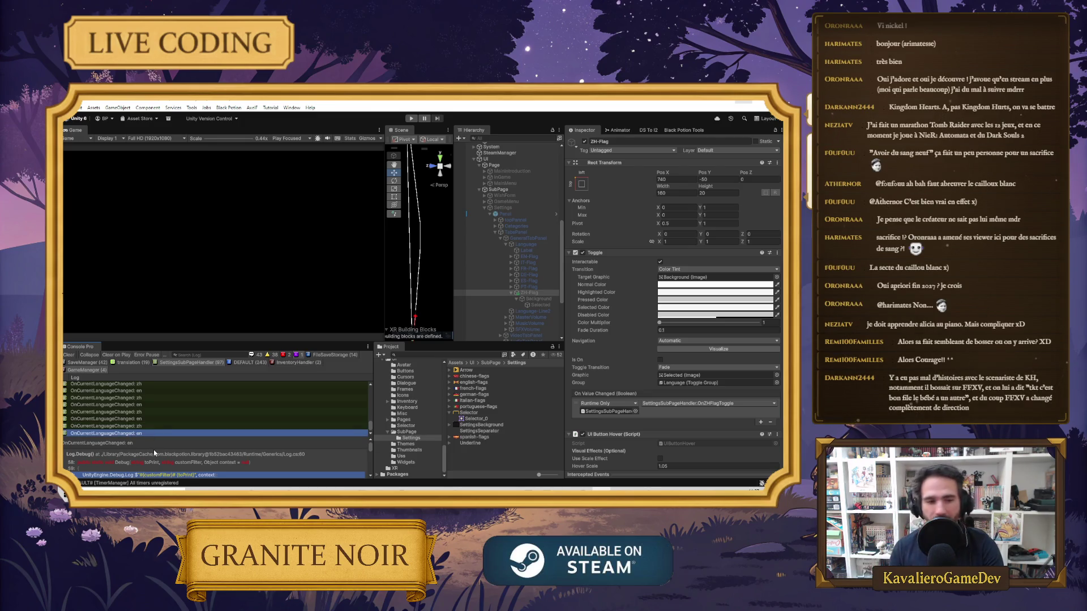
pyautogui.scroll(-3, 185, 475)
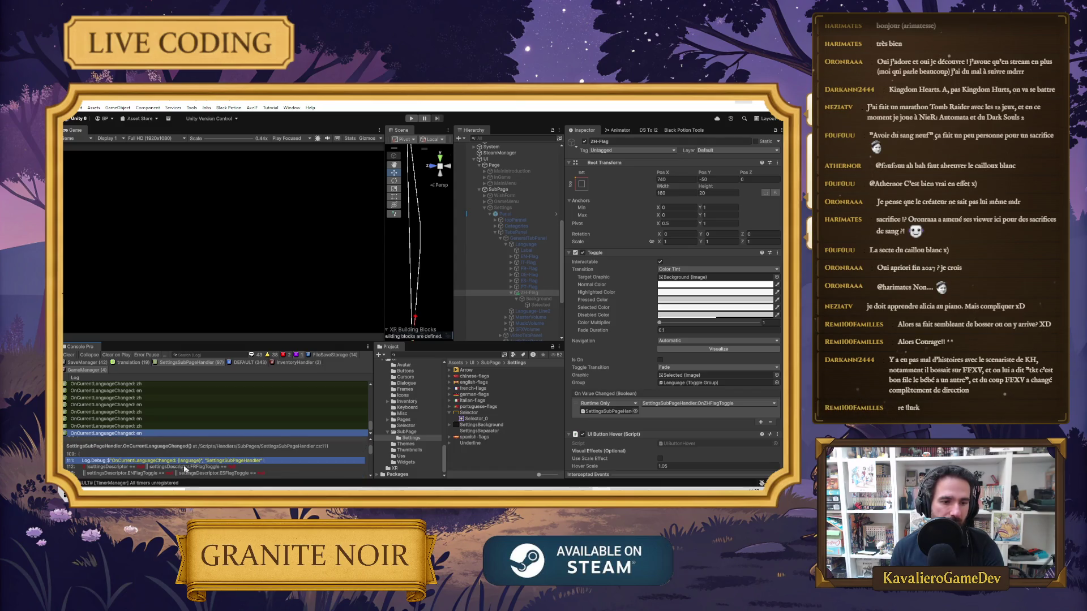
pyautogui.scroll(-3, 189, 454)
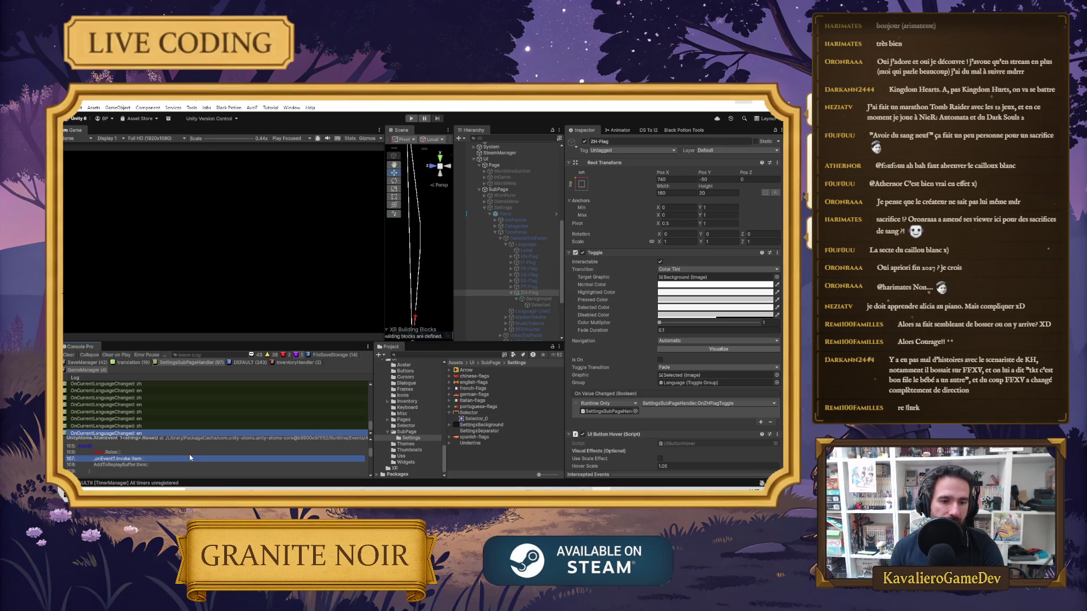
pyautogui.scroll(-3, 196, 456)
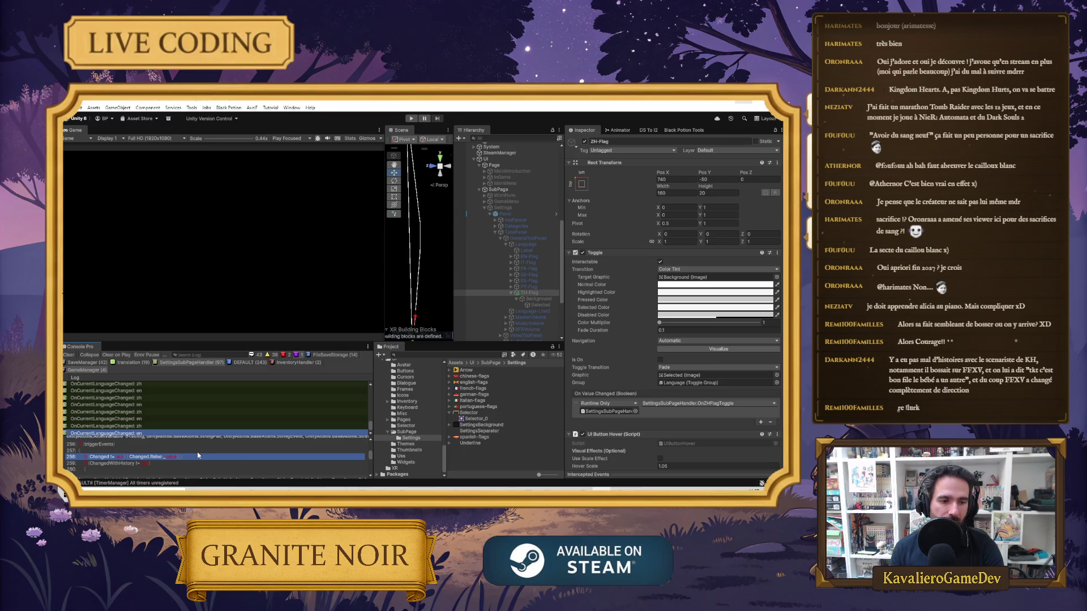
pyautogui.scroll(-3, 199, 456)
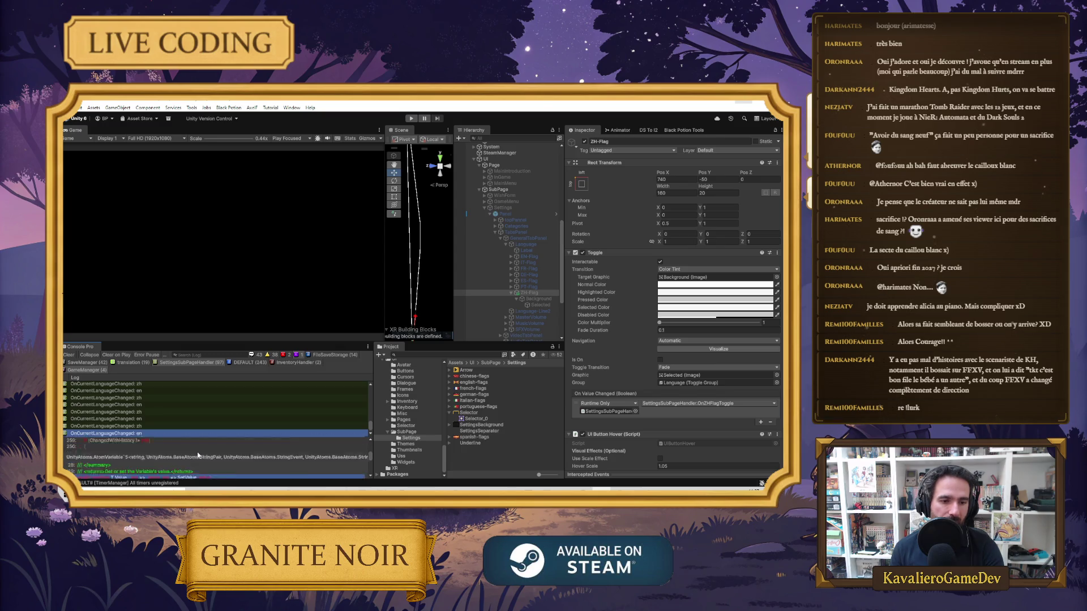
pyautogui.scroll(-3, 198, 455)
pyautogui.scroll(-3, 206, 460)
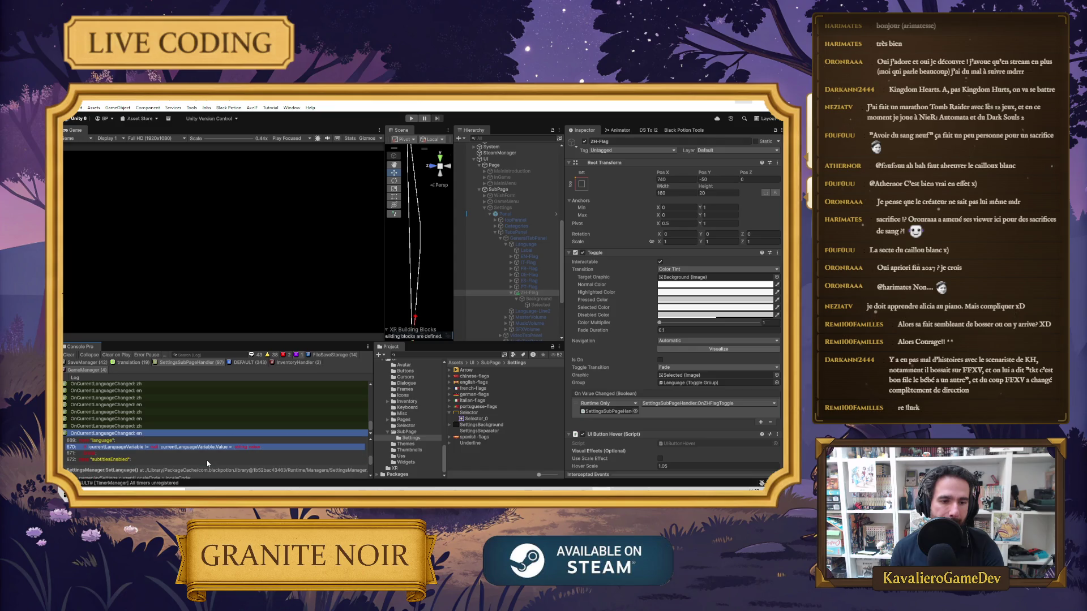
pyautogui.scroll(2, 207, 460)
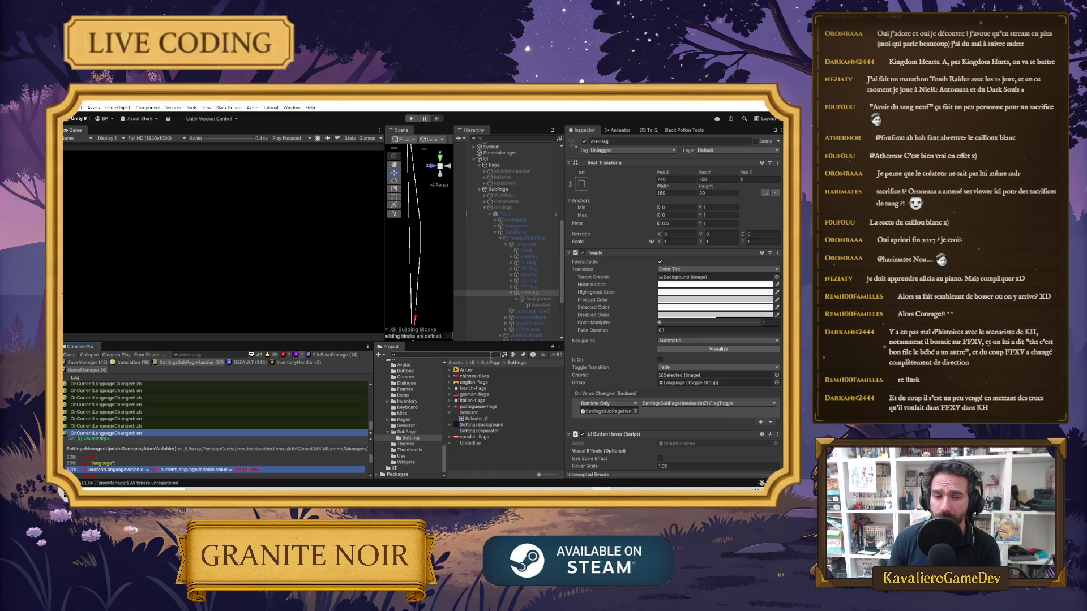
pyautogui.scroll(-3, 508, 277)
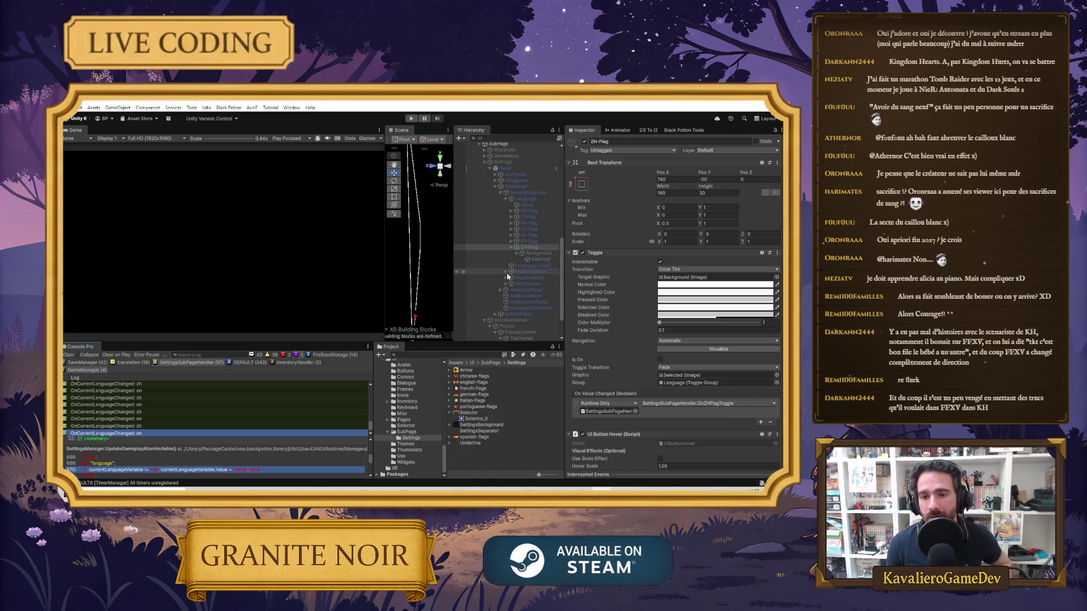